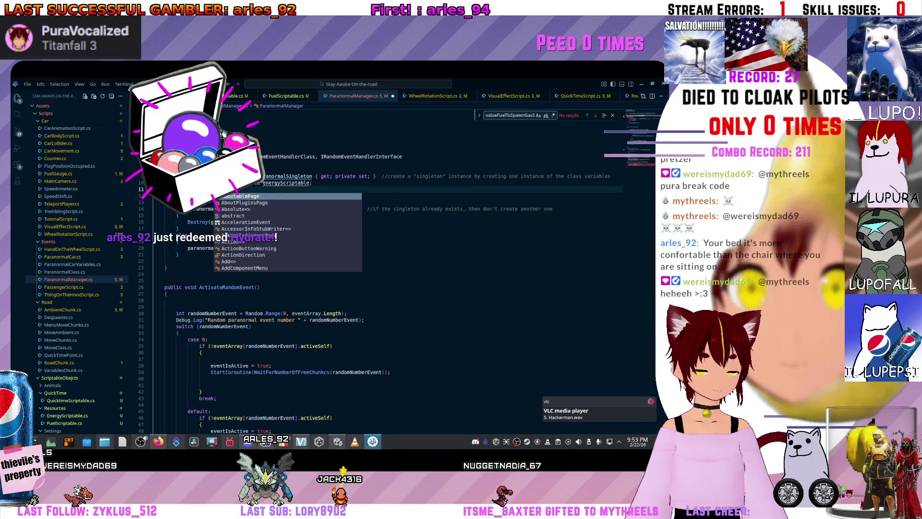
Declare a [SerializeField] QuicktimeScriptable quicktimeScriptable field on line 11 of ParanormalManager.cs
text(Q)
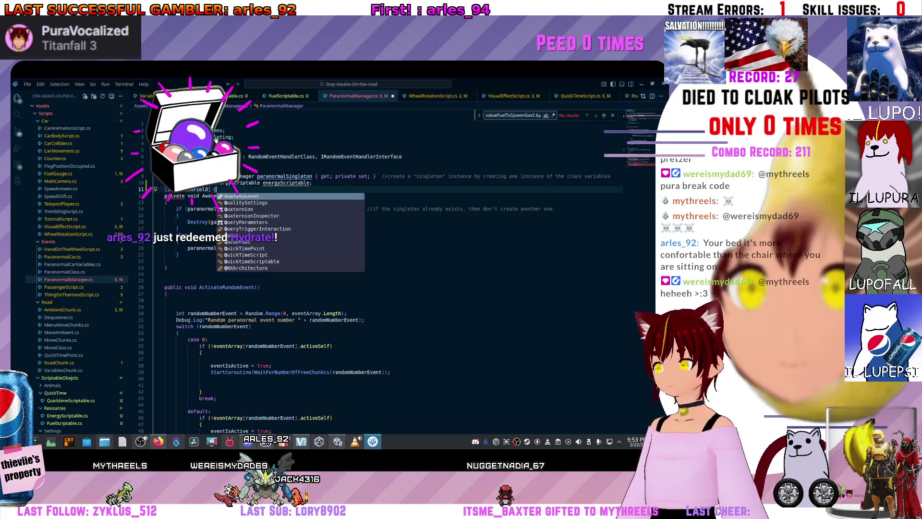
text(uick)
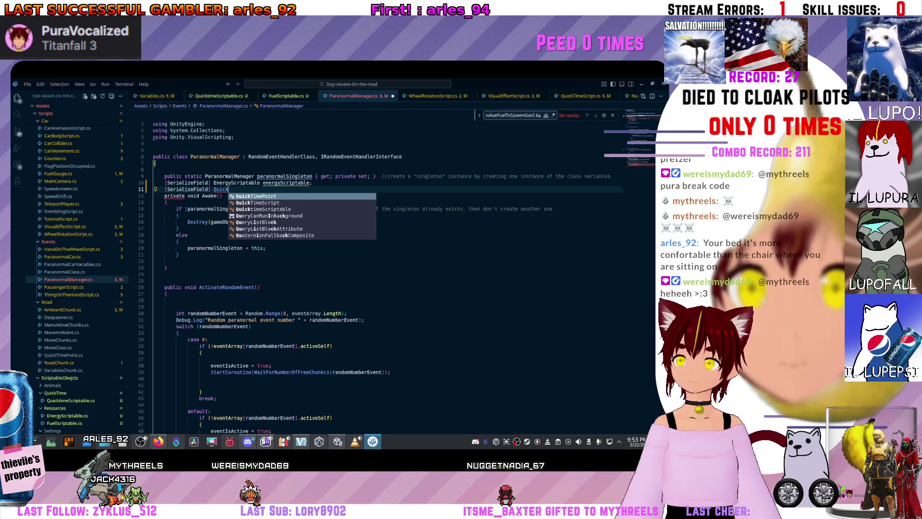
click(222, 195)
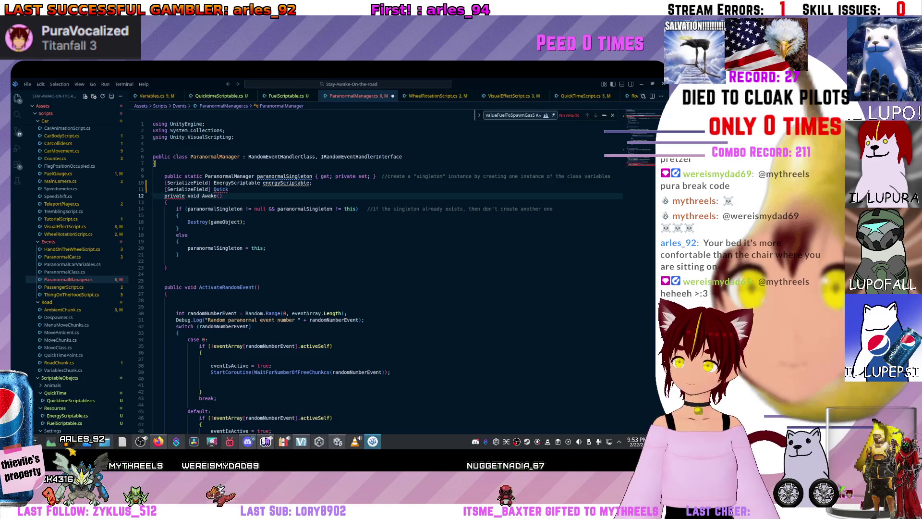
click(228, 189)
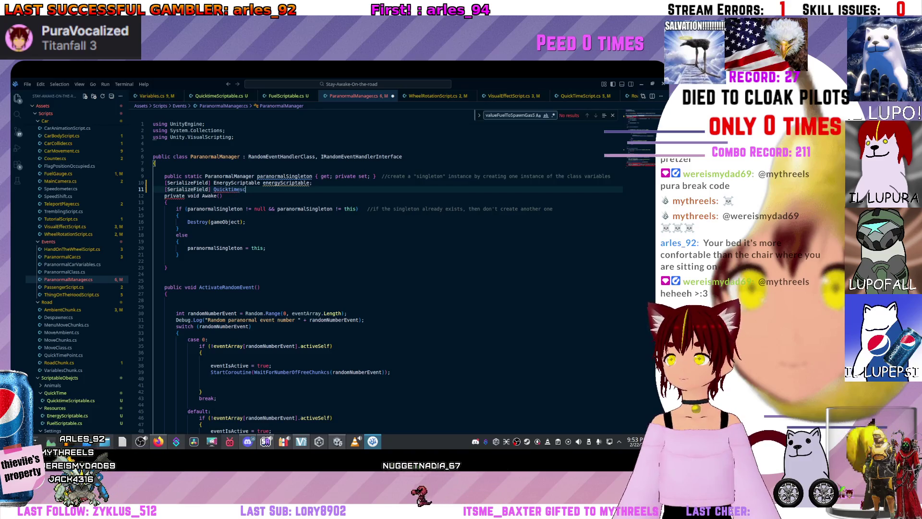
key(BackSpace)
key(BackSpace)
key(Tab)
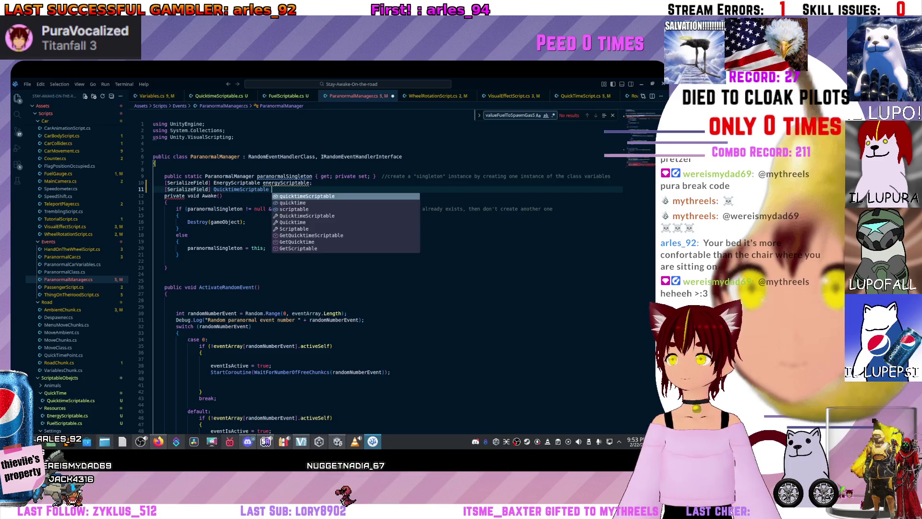
key(Tab)
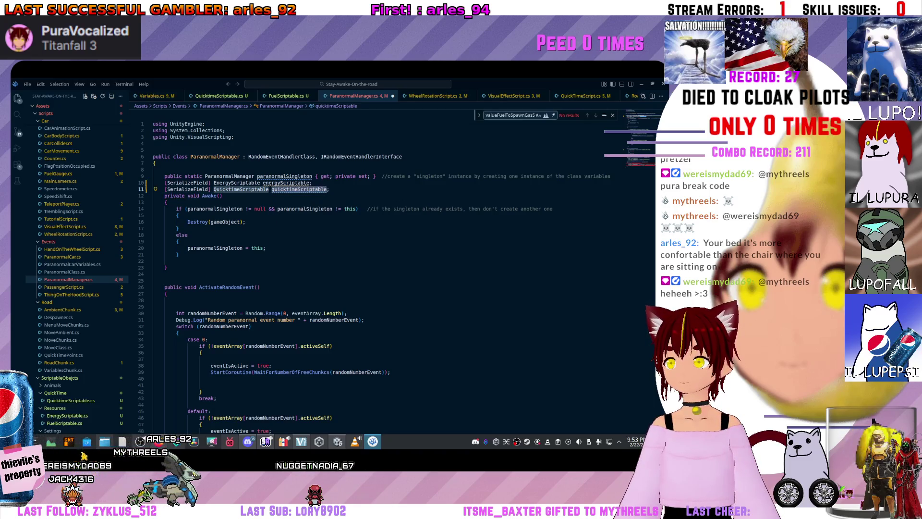
scroll(384, 265, down, 15)
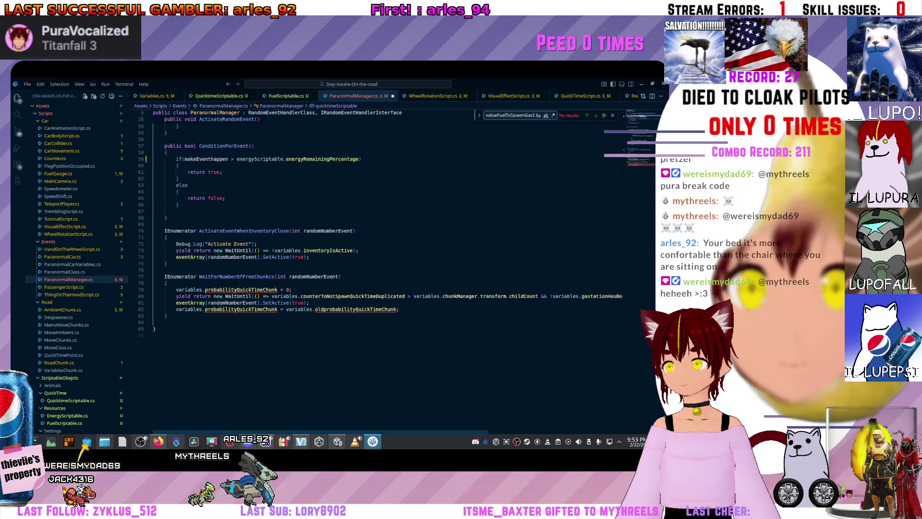
Replace the 'variables' references on lines 79 and 82 with quicktimeScriptable
double_click(188, 290)
text(quicktimeScriptable)
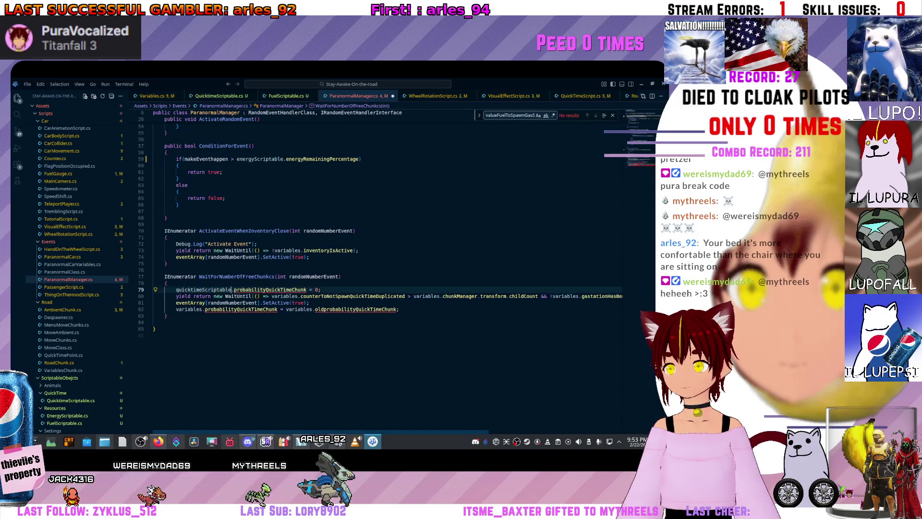
double_click(189, 309)
text(quicktimeScriptable)
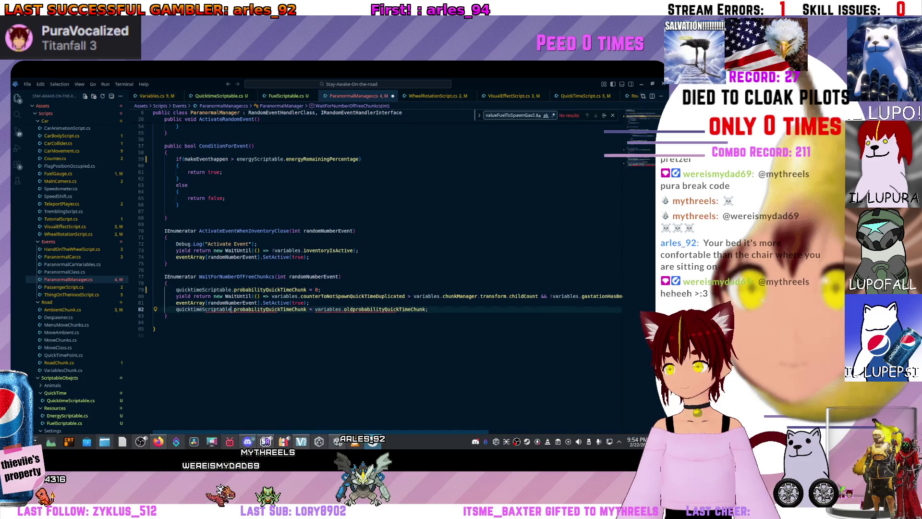
double_click(328, 309)
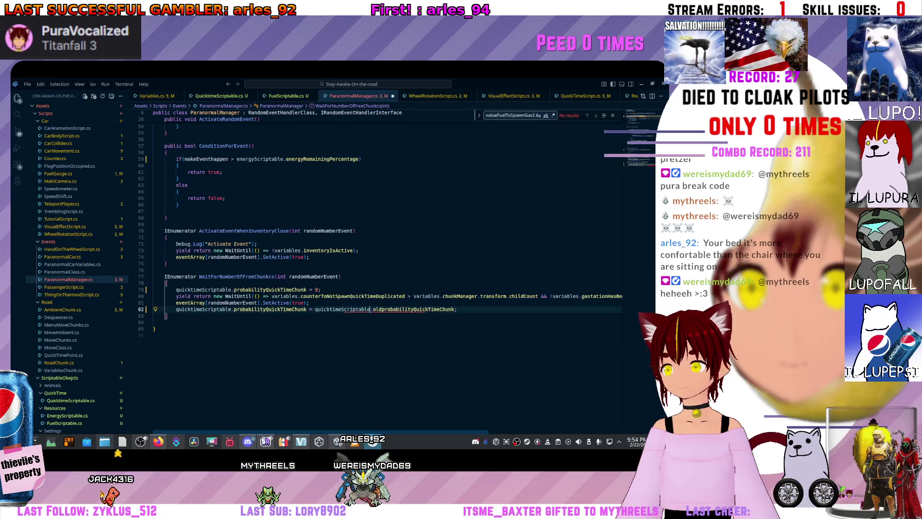
scroll(327, 309, up, 15)
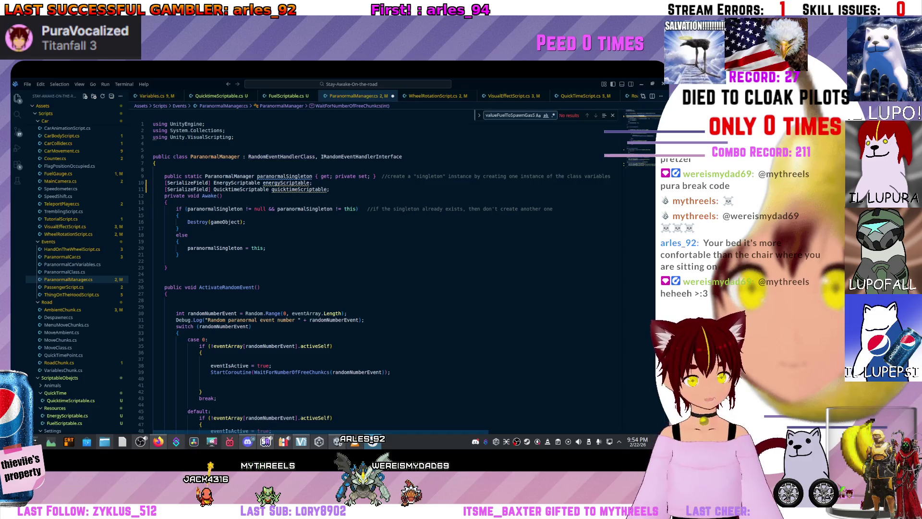
scroll(284, 158, down, 13)
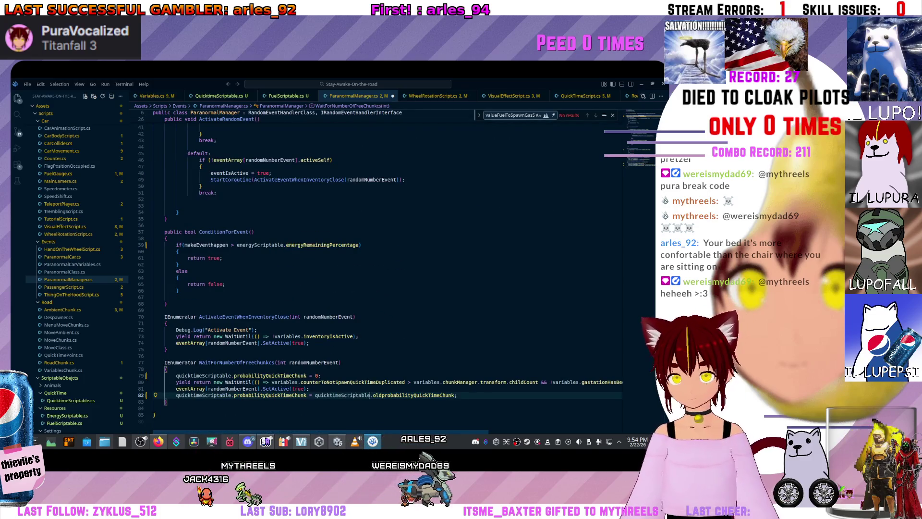
scroll(77, 269, up, 5)
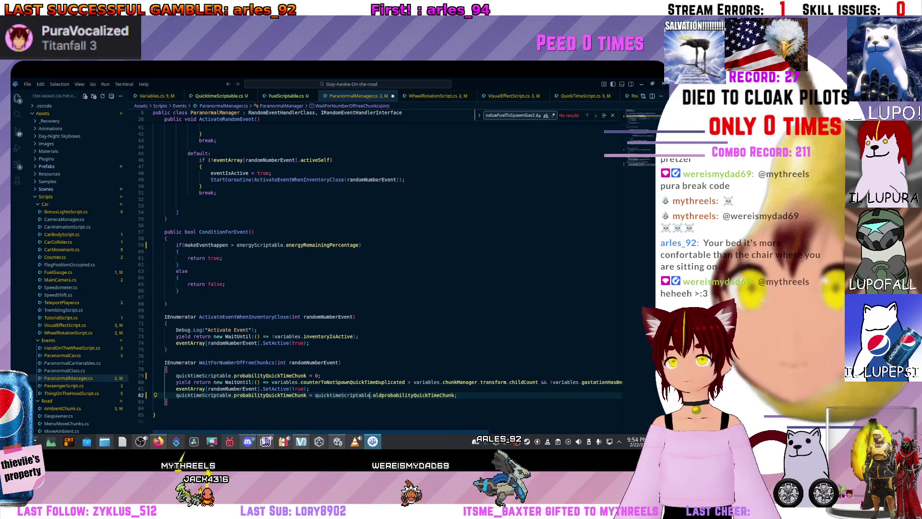
scroll(384, 265, down, 12)
scroll(77, 269, down, 5)
scroll(77, 269, down, 20)
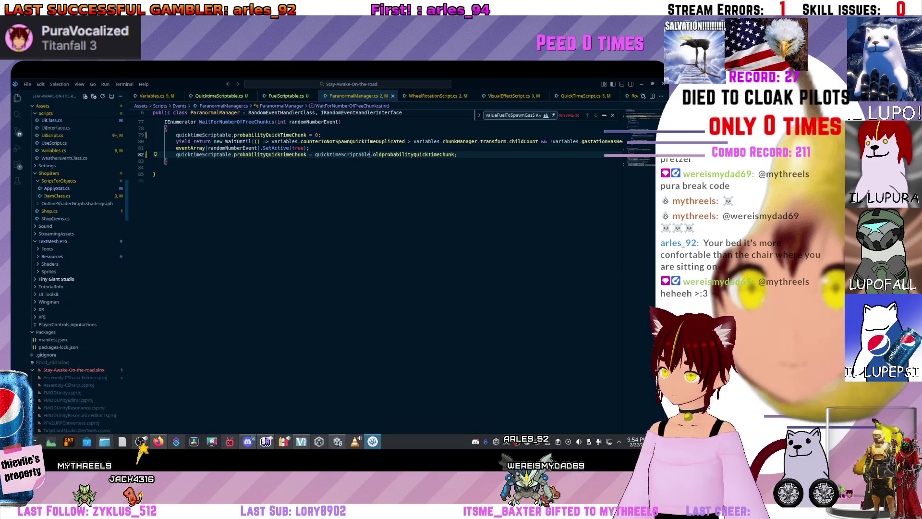
scroll(77, 269, up, 15)
scroll(77, 269, up, 10)
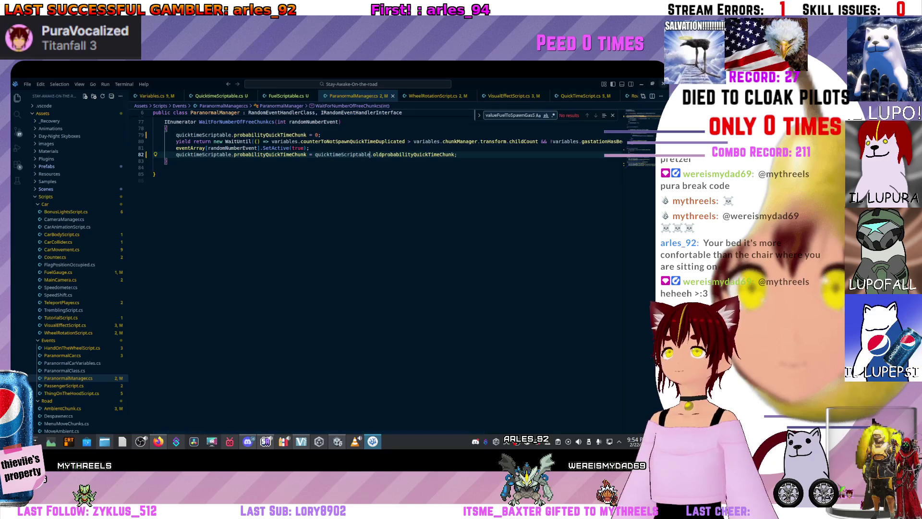
Reimport the QuickTime script asset from Unity's Project panel
key(alt+Tab)
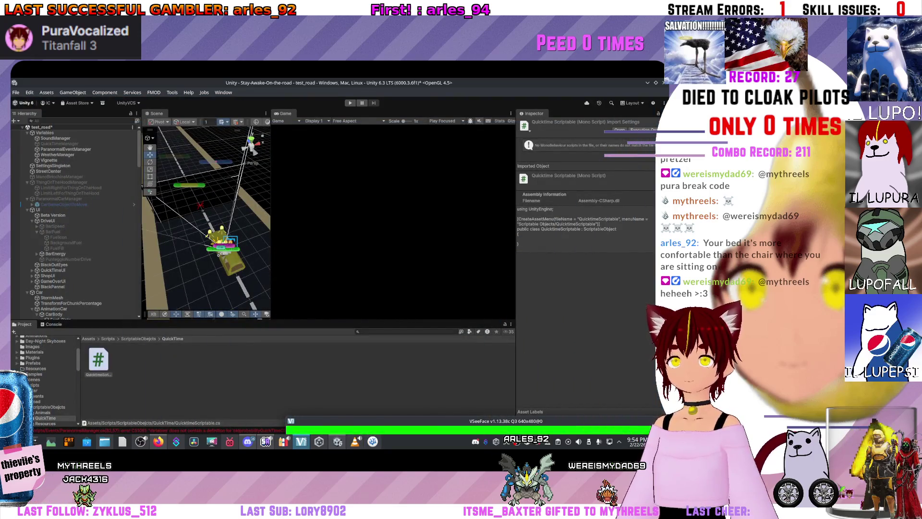
right_click(246, 373)
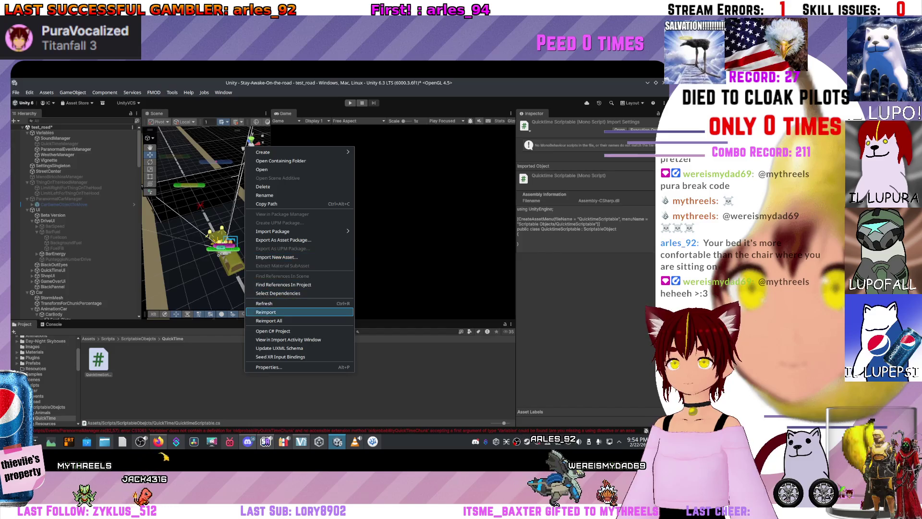
click(269, 312)
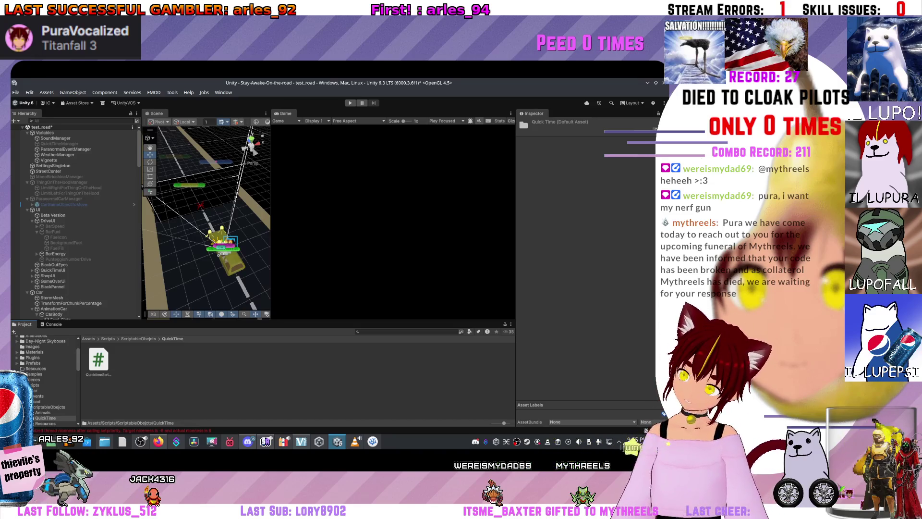
Check the Console error, then return to the QuickTime folder and inspect the Variables object
click(120, 430)
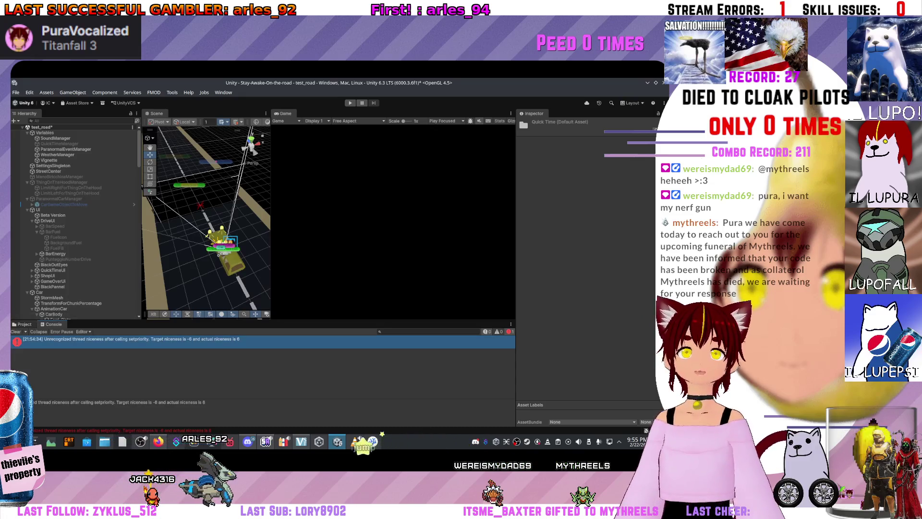
click(24, 325)
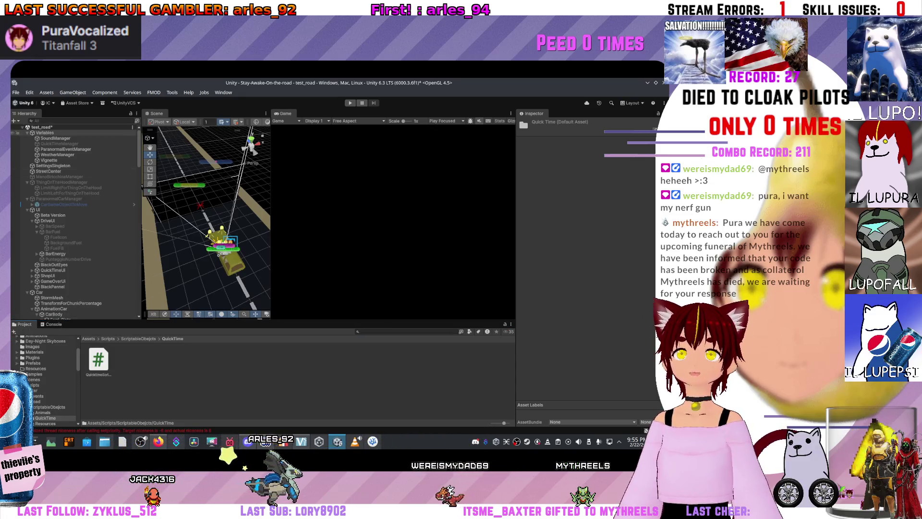
click(44, 133)
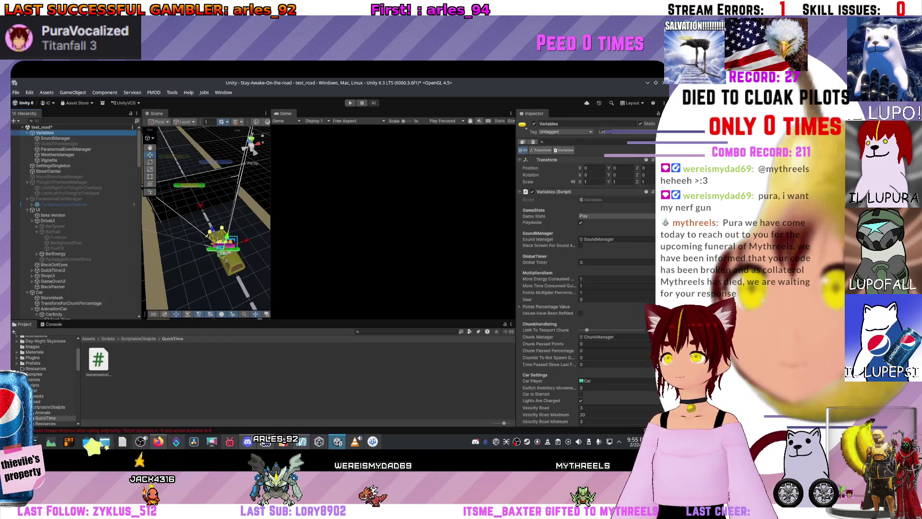
key(shift+d)
Show the QuickTime script's Create > Scriptable Objects menu listing QuicktimeScriptable
click(98, 361)
right_click(102, 365)
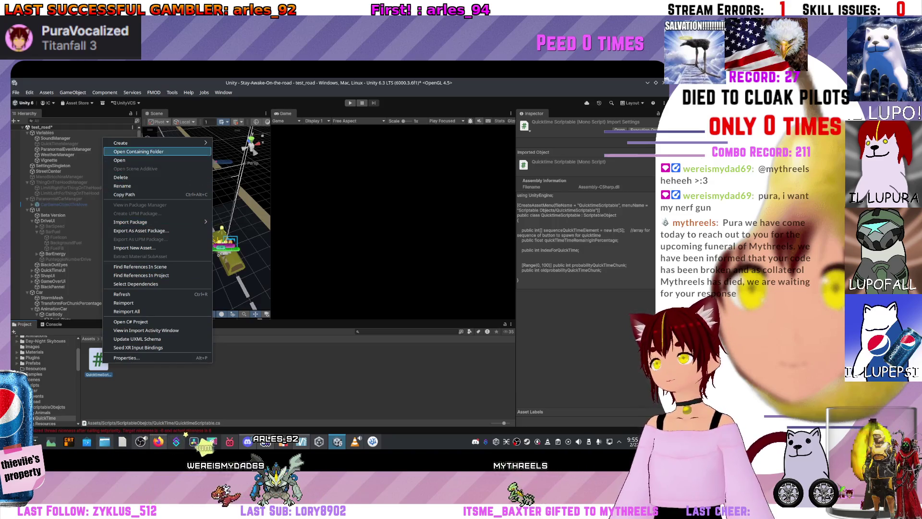
mouse_move(192, 142)
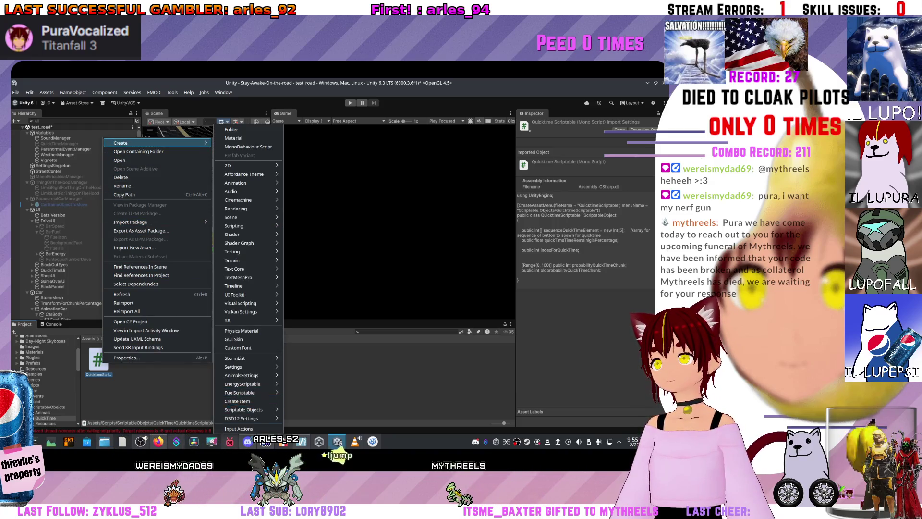
mouse_move(250, 410)
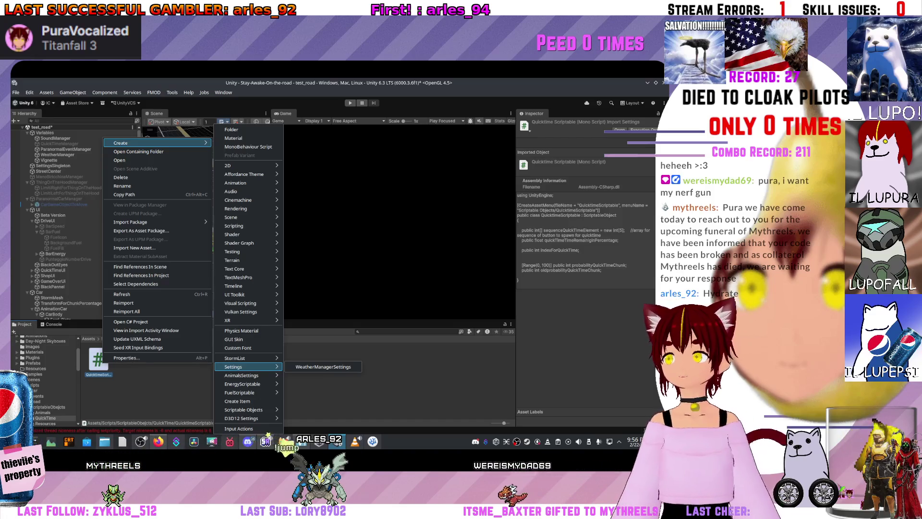
mouse_move(241, 393)
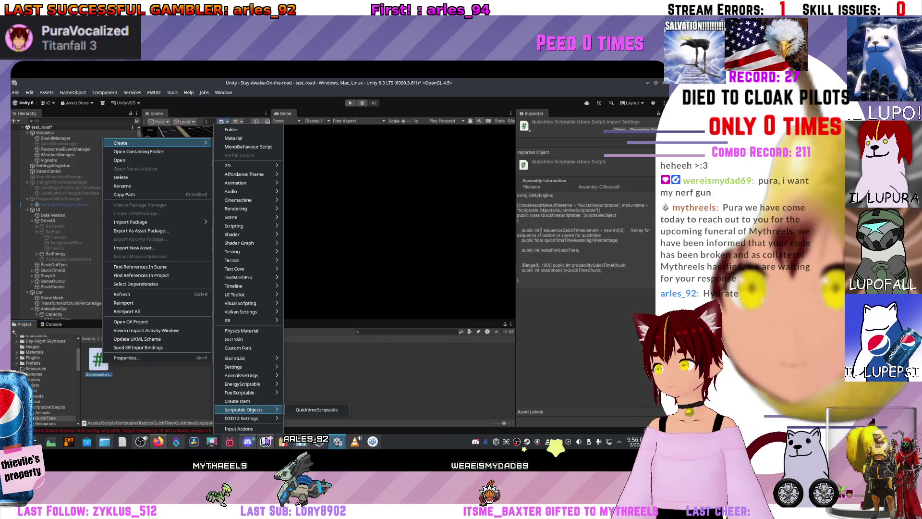
Set the CreateAssetMenu menuName to 'QuicktimeScriptable/New QuicktimeScriptable' and save QuicktimeScriptable.cs
click(585, 274)
key(alt+Tab)
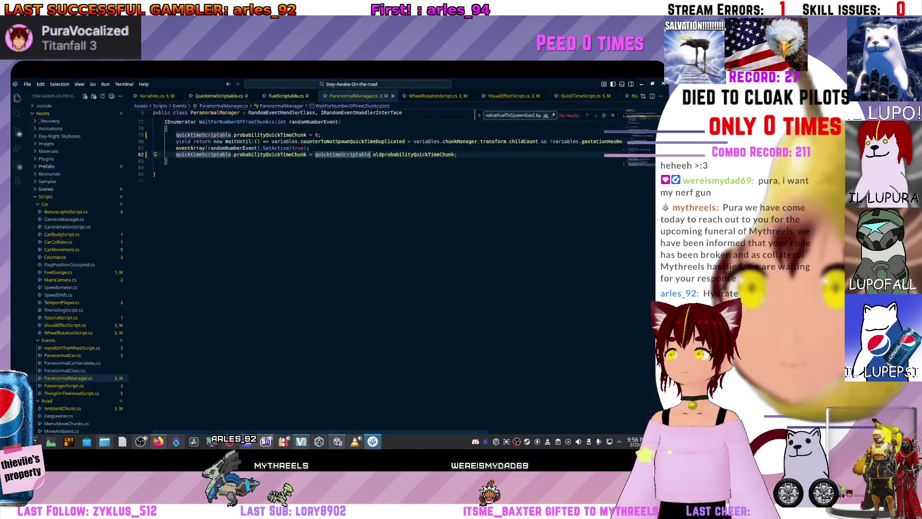
key(ctrl+Page_Up)
key(ctrl+Page_Up)
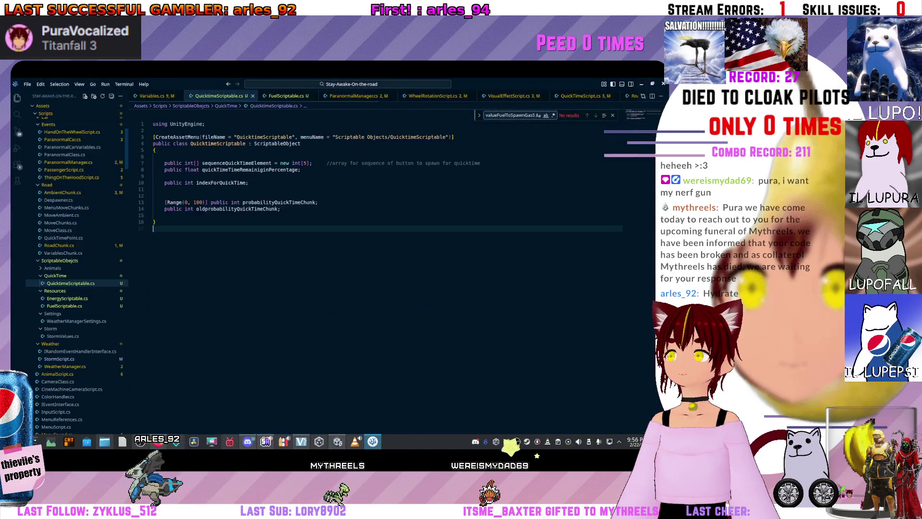
click(291, 137)
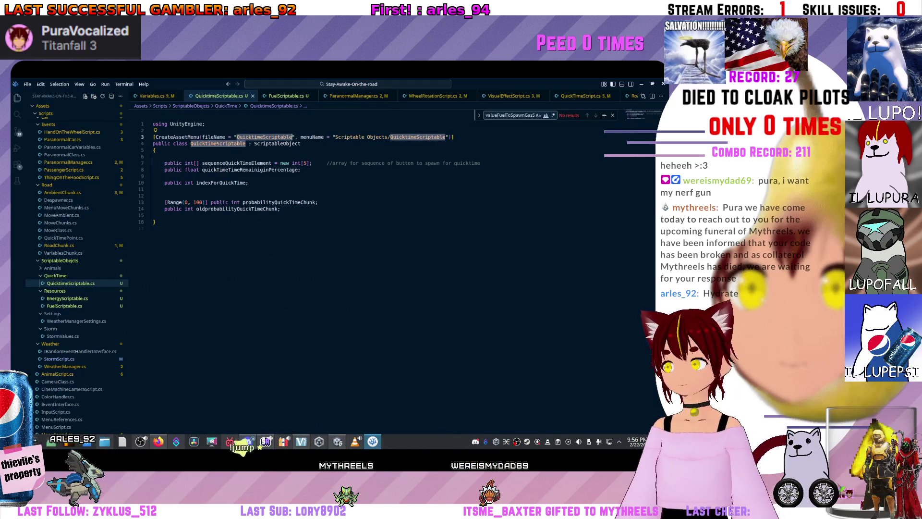
drag(335, 137, 389, 137)
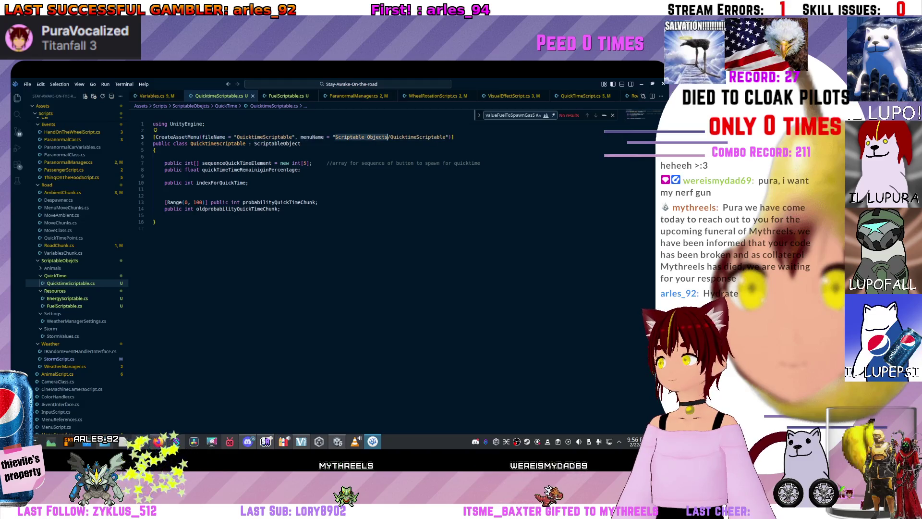
text(QuicktimeScriptable)
key(Right)
text(new )
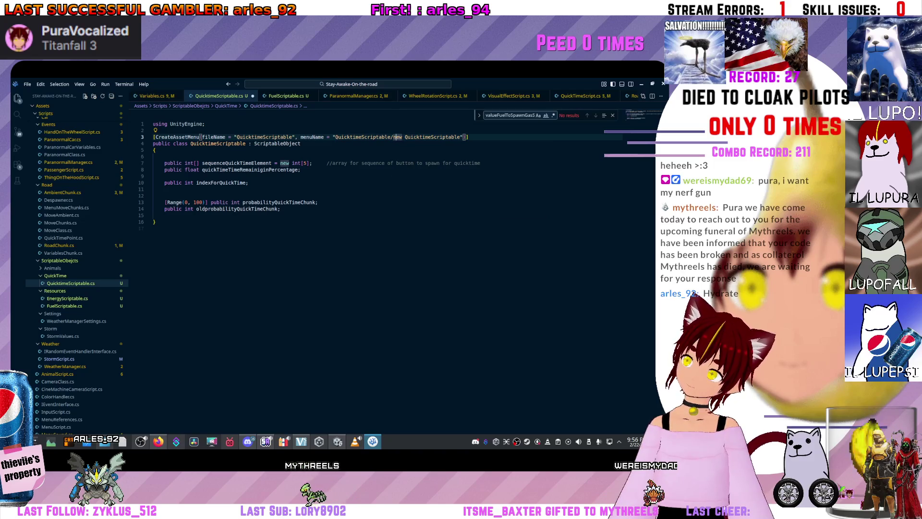
text(N)
click(288, 202)
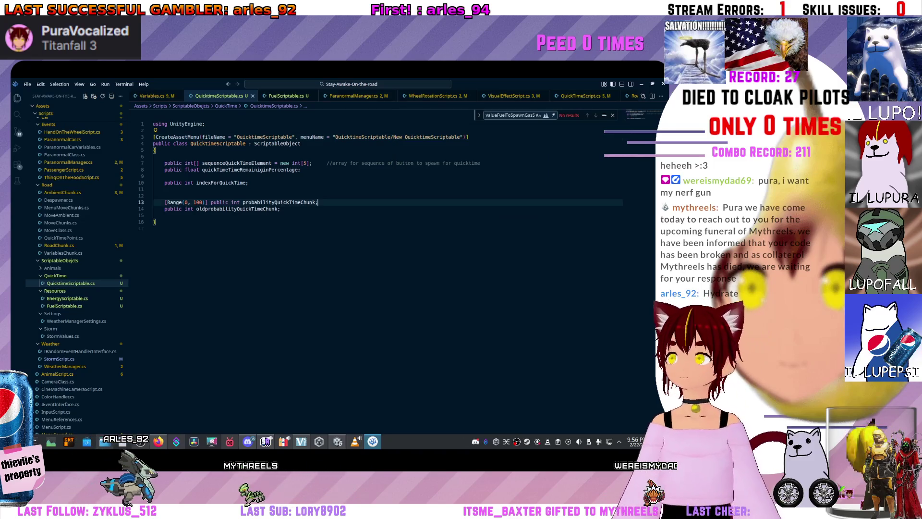
key(ctrl+s)
key(alt+Tab)
Refresh the Unity project assets so QuicktimeScriptable.cs recompiles
right_click(330, 392)
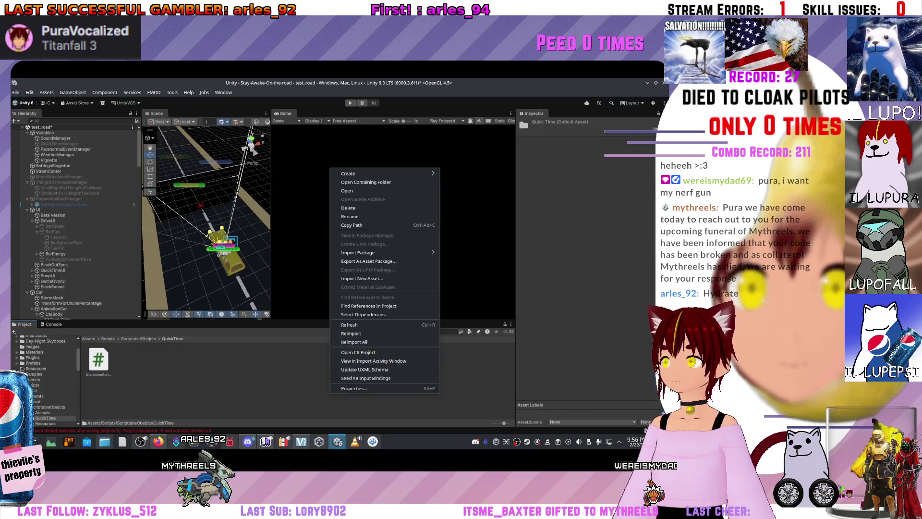
click(349, 325)
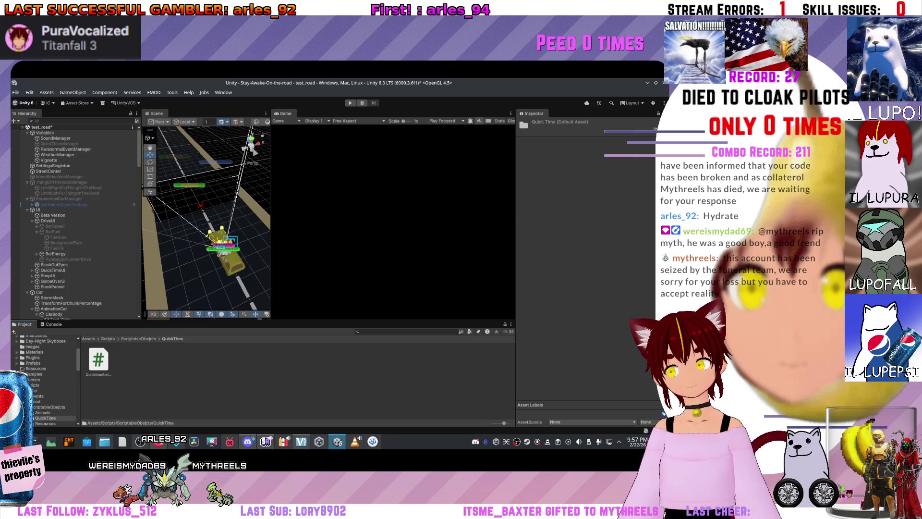
Create a New QuicktimeScriptable asset named QuicktimeScriptable in the QuickTime folder
right_click(120, 363)
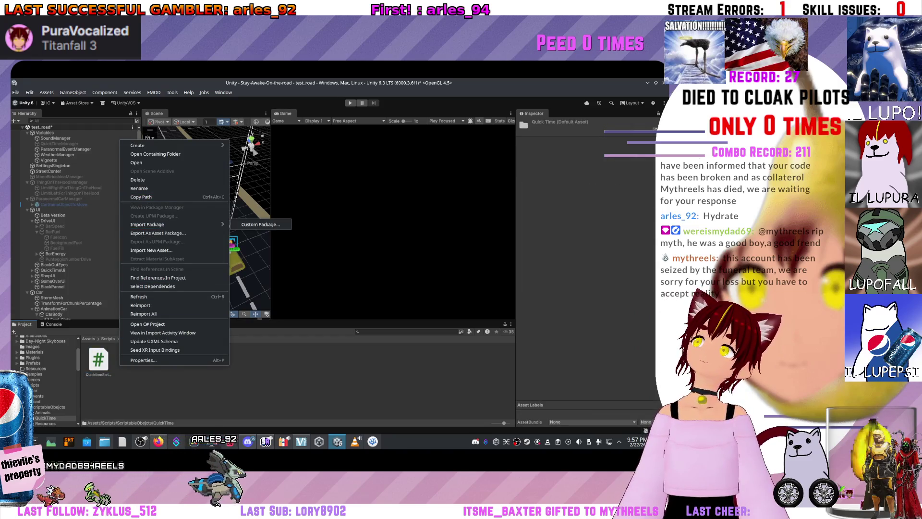
mouse_move(211, 145)
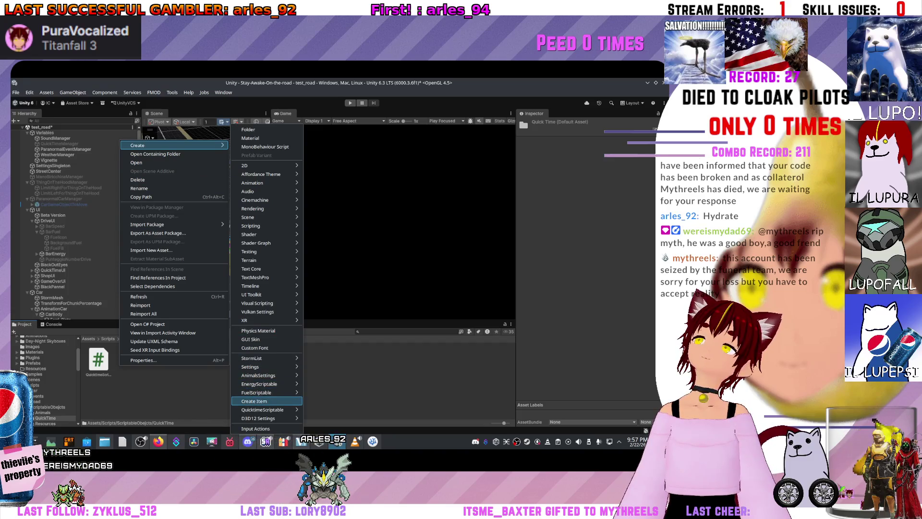
mouse_move(259, 393)
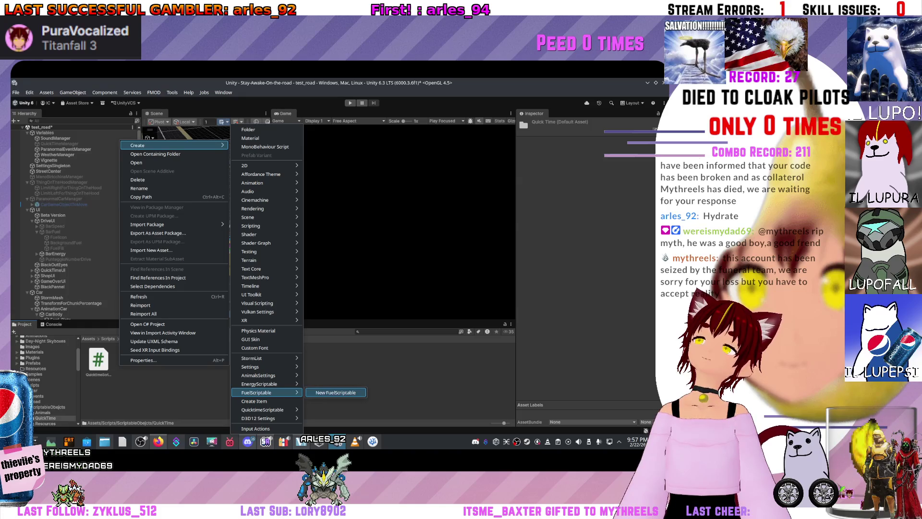
mouse_move(262, 410)
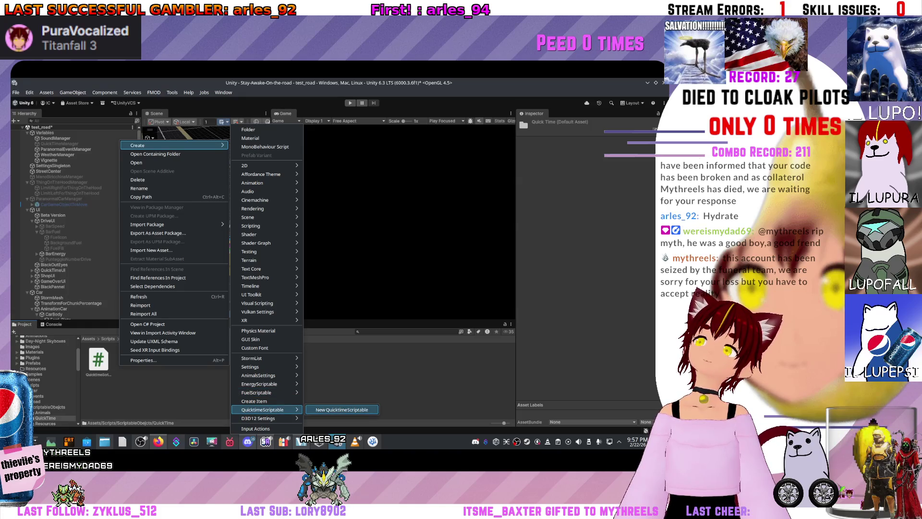
click(341, 410)
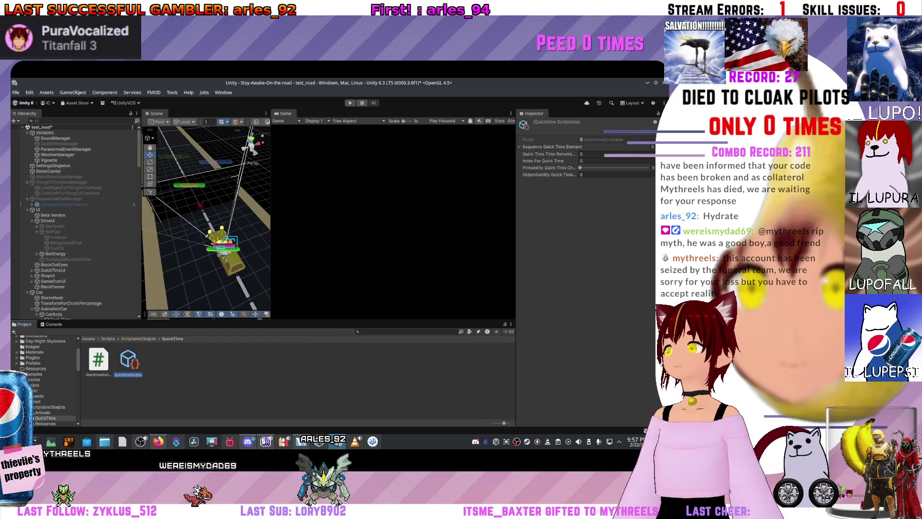
key(Return)
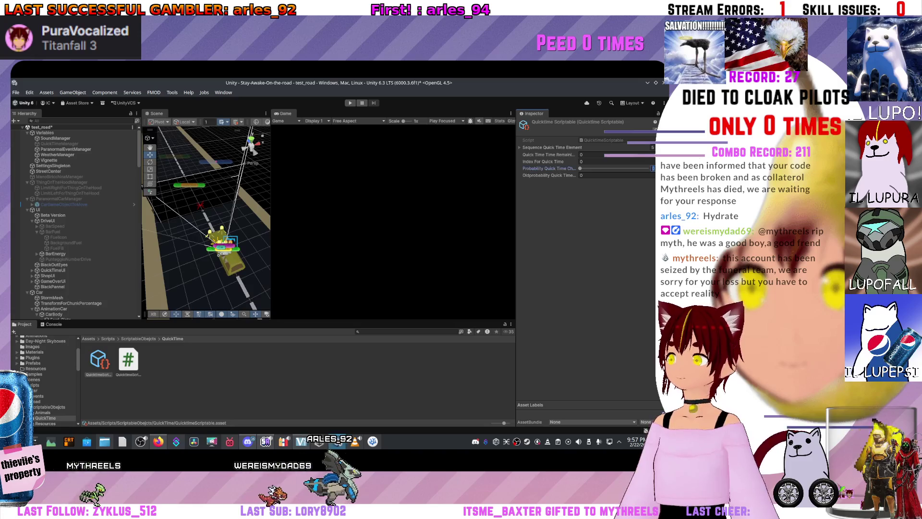
Raise the quick time chunk probability slider and expand the sequence element list
drag(580, 169, 586, 168)
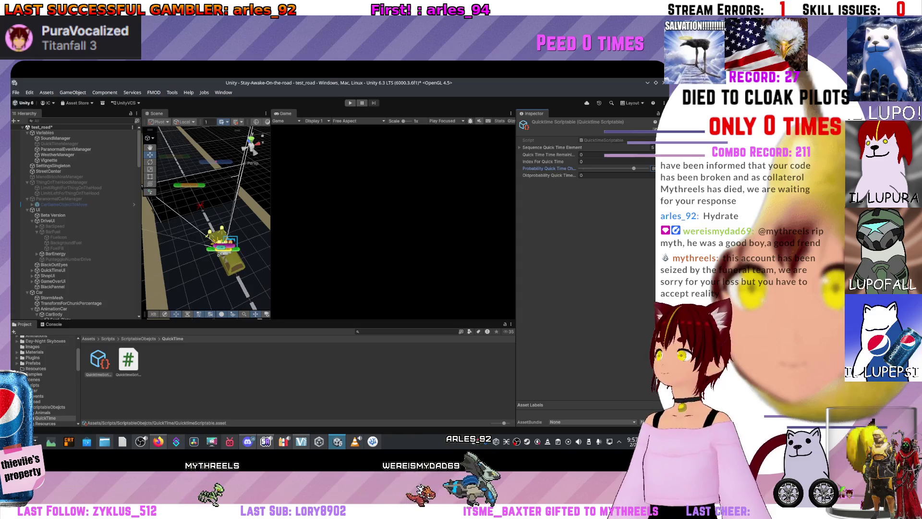
drag(585, 169, 634, 168)
click(520, 148)
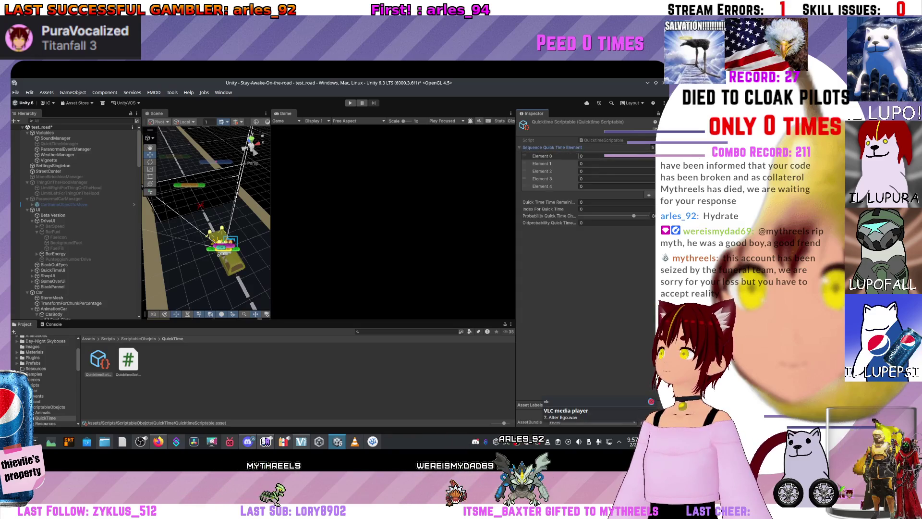
click(615, 163)
Enter Sequence Quick Time Element values 4, 2, 2, 1 and 3 in the Inspector
key(BackSpace)
text(1)
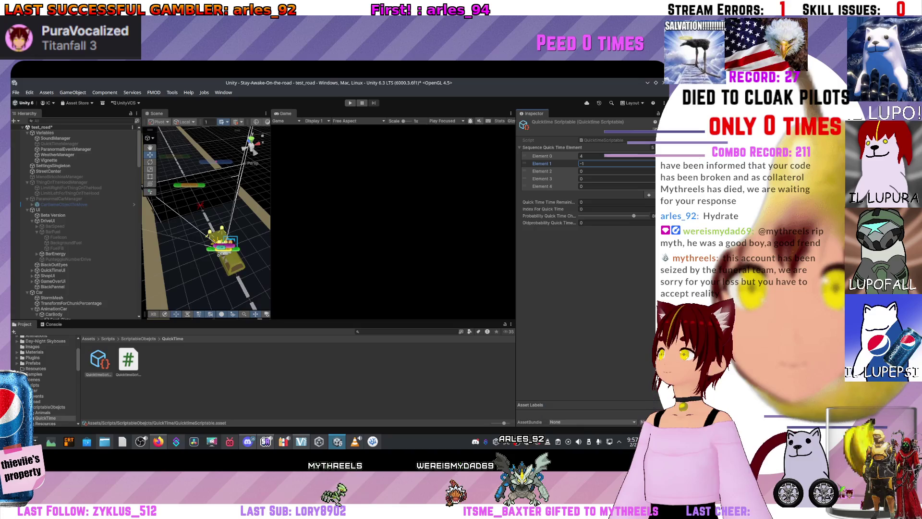
key(Tab)
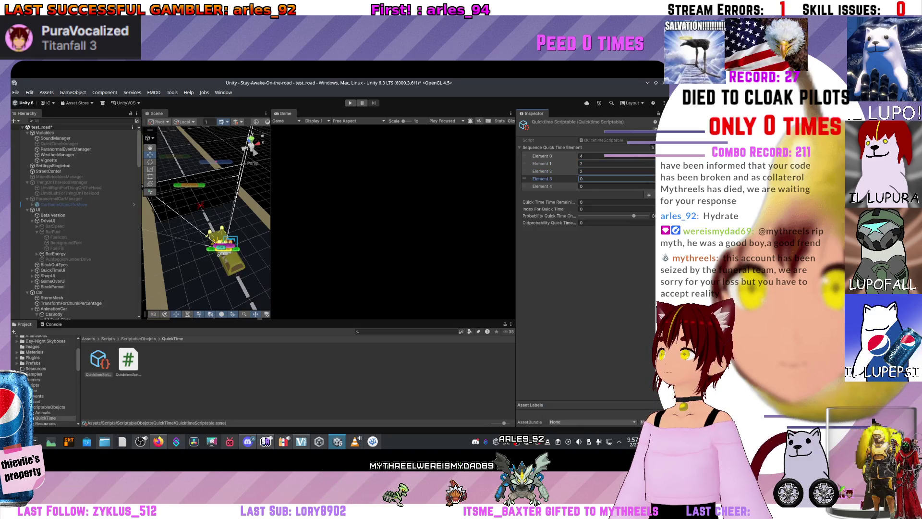
text(5)
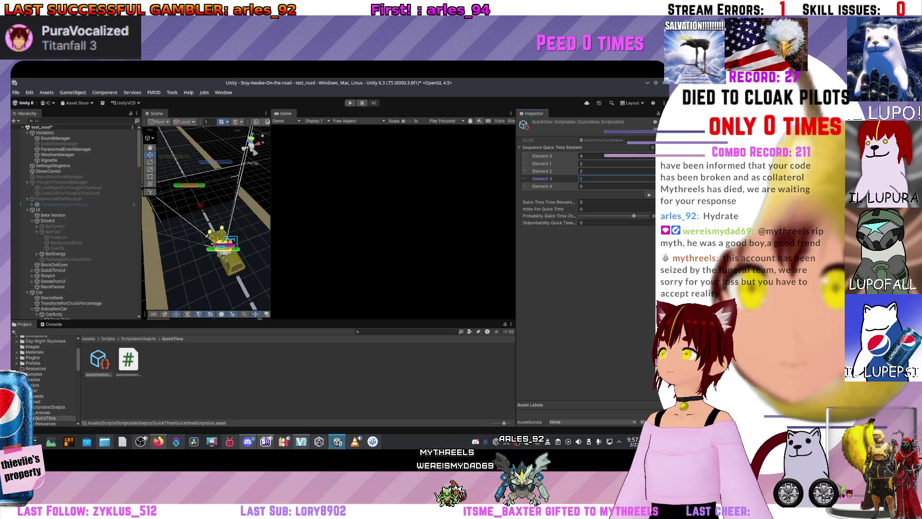
key(Tab)
text(3)
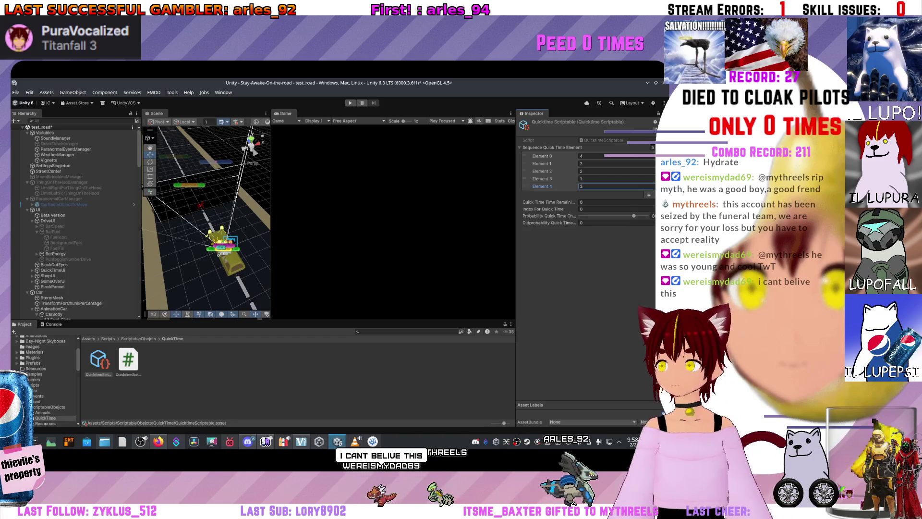
key(Return)
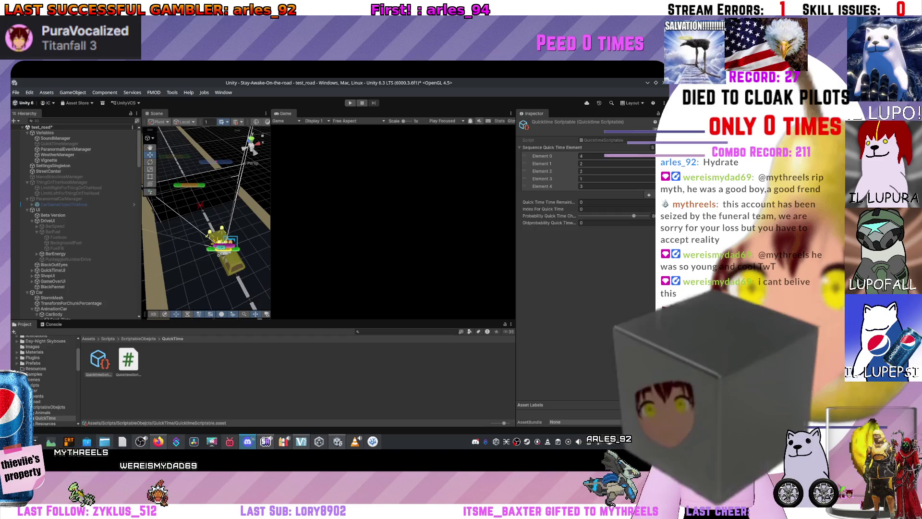
text(3)
click(617, 186)
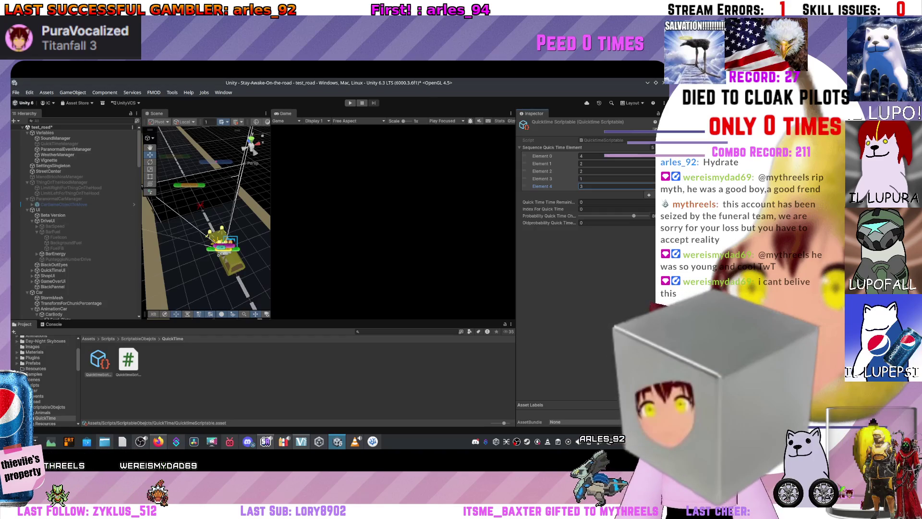
key(Return)
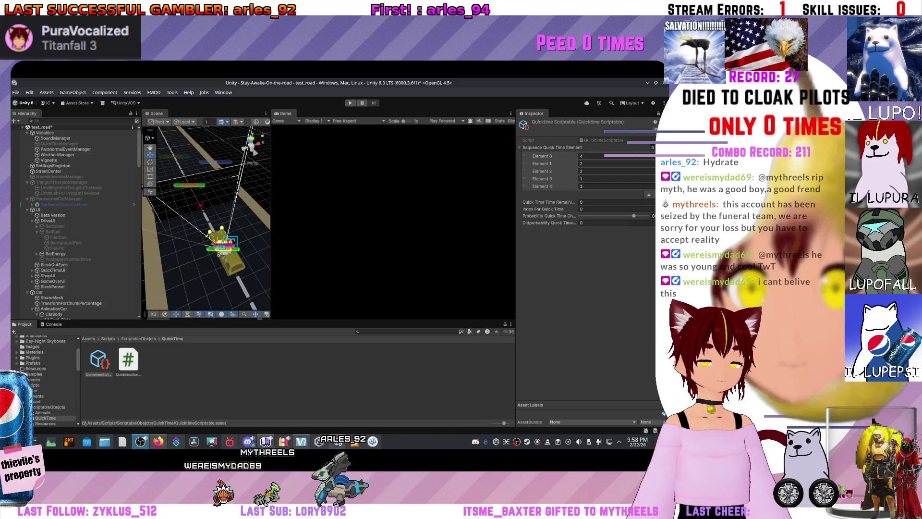
click(601, 186)
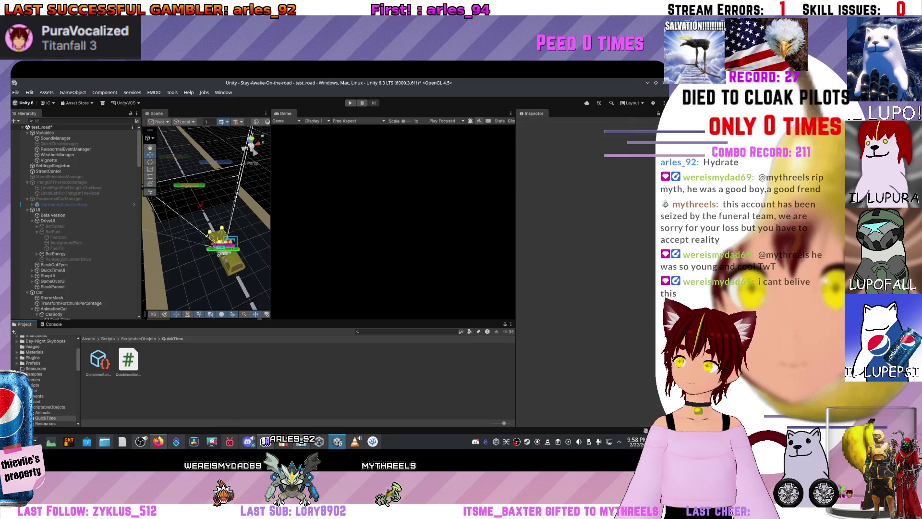
drag(128, 362, 152, 381)
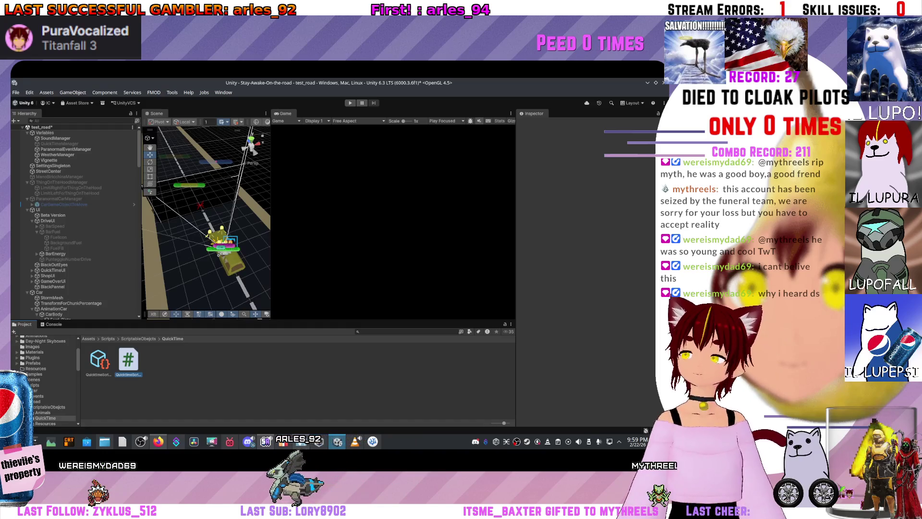
click(98, 361)
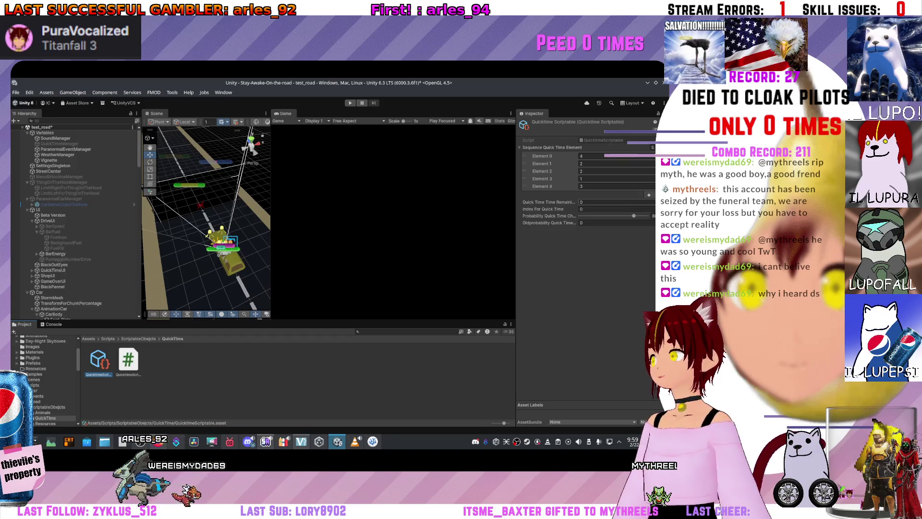
click(605, 202)
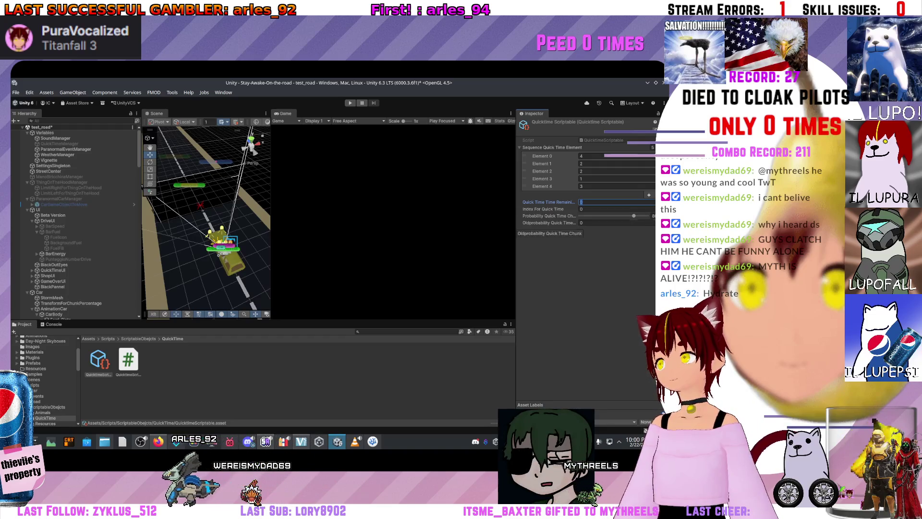
Return to Variables.cs in VS Code and place the caret on empty line 140 near the QuickTime header
key(alt+Tab)
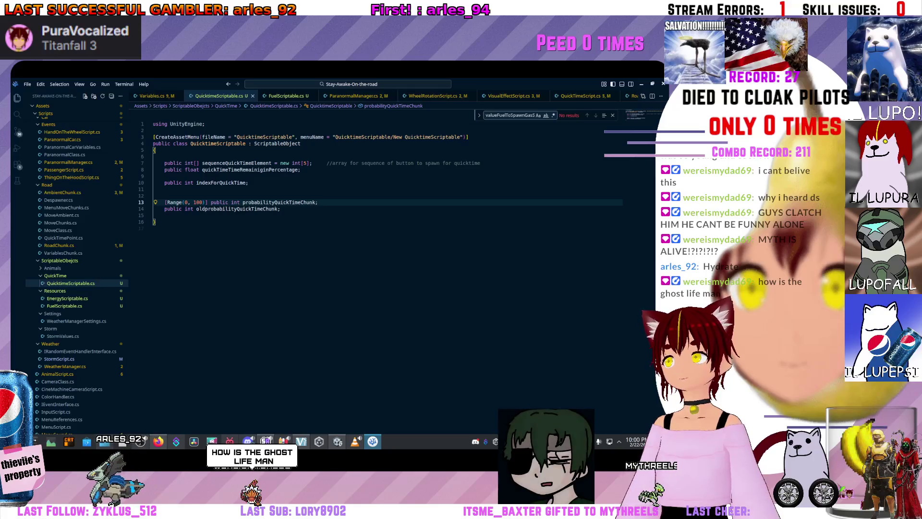
key(ctrl+Page_Up)
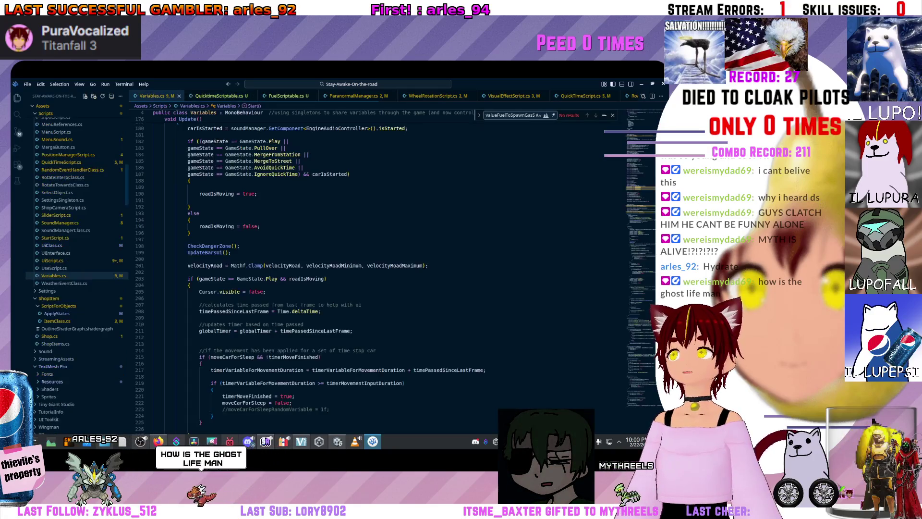
scroll(384, 269, up, 20)
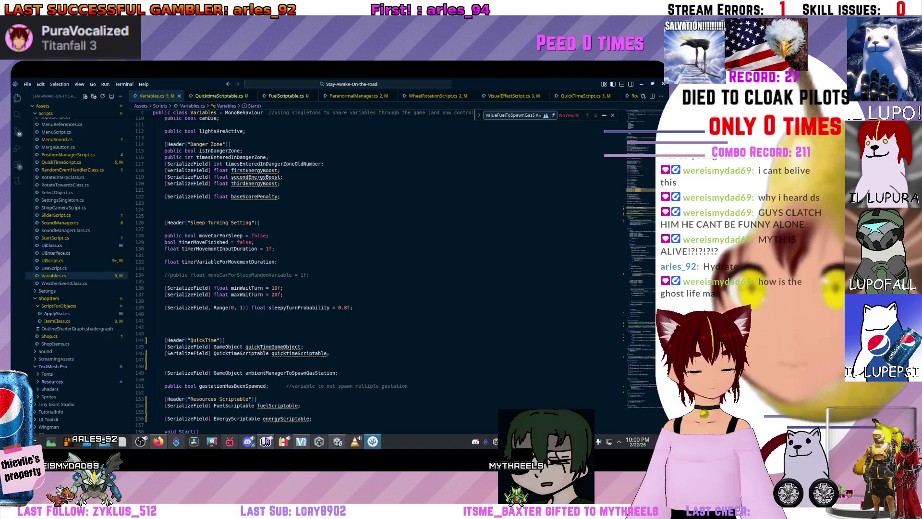
scroll(385, 269, up, 2)
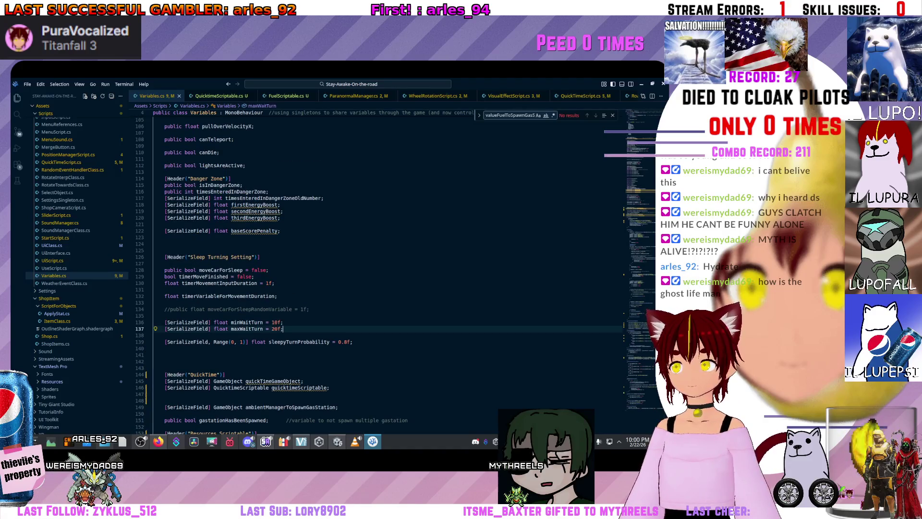
key(shift+Home)
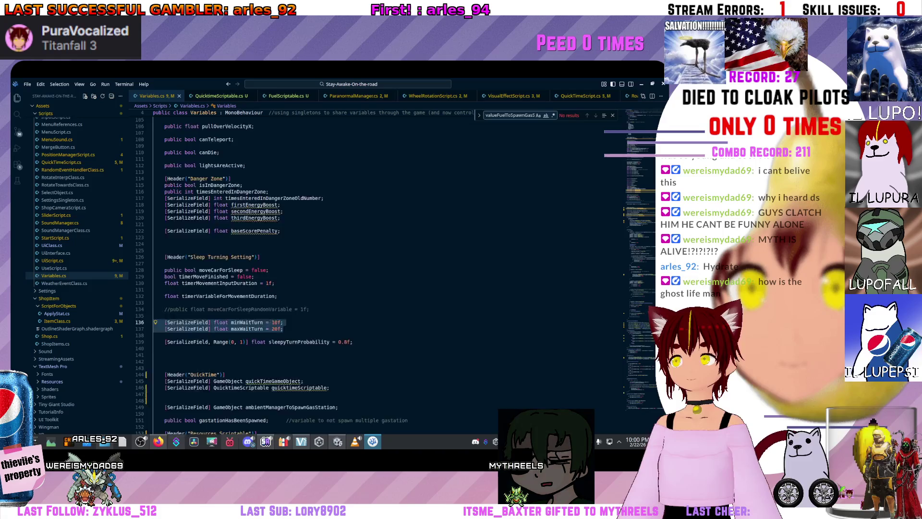
scroll(384, 269, down, 1)
click(159, 331)
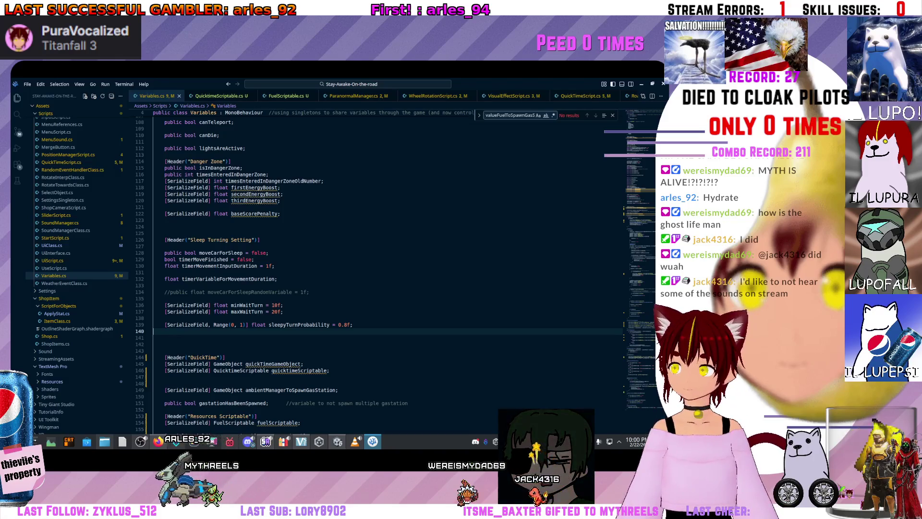
Look over the sleepyTurnProbability Range and the QuickTime header line in Variables.cs
scroll(221, 323, up, 1)
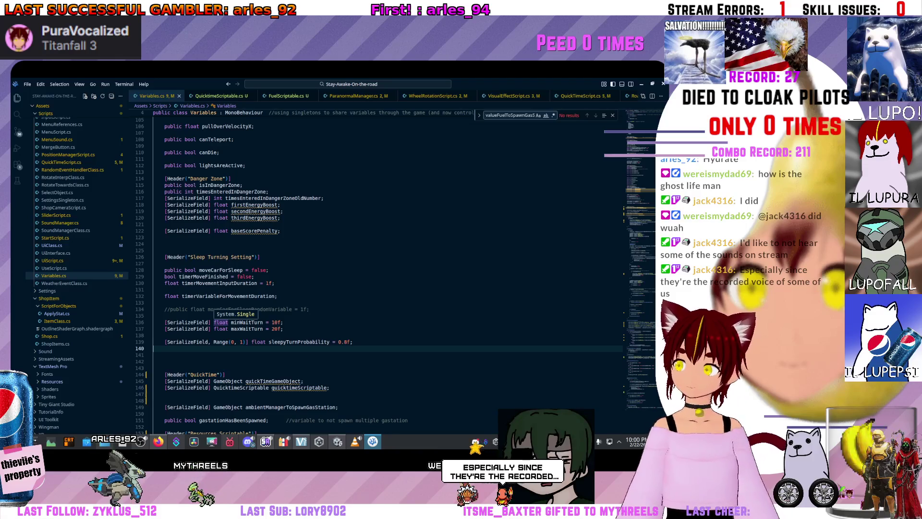
key(Up)
key(Up)
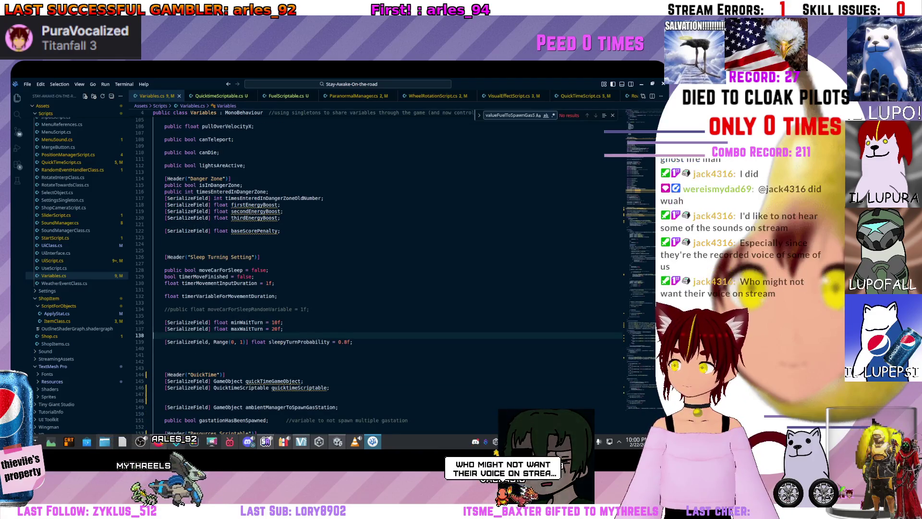
scroll(384, 269, down, 10)
scroll(384, 269, up, 10)
click(280, 342)
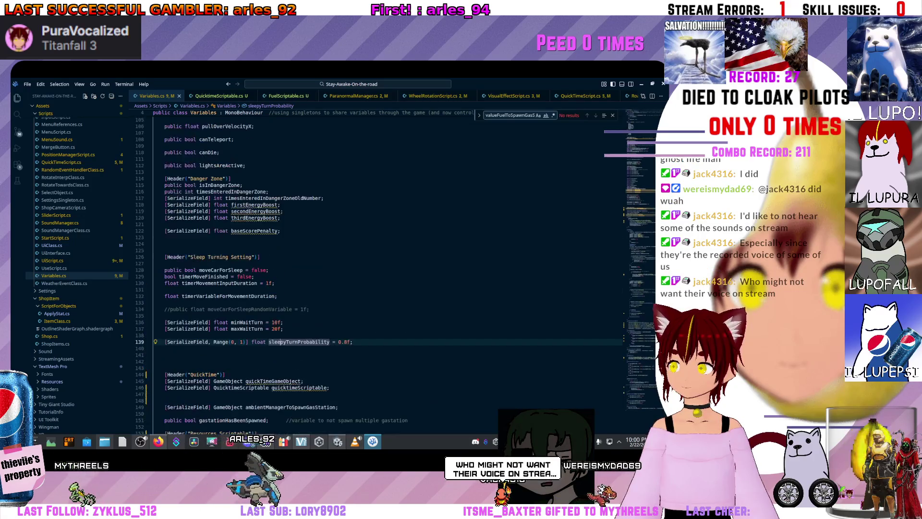
click(229, 342)
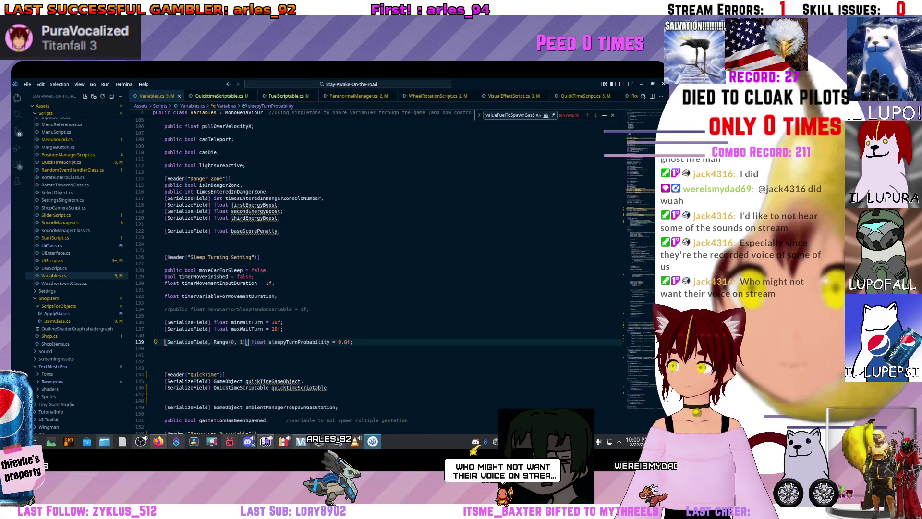
scroll(384, 269, down, 3)
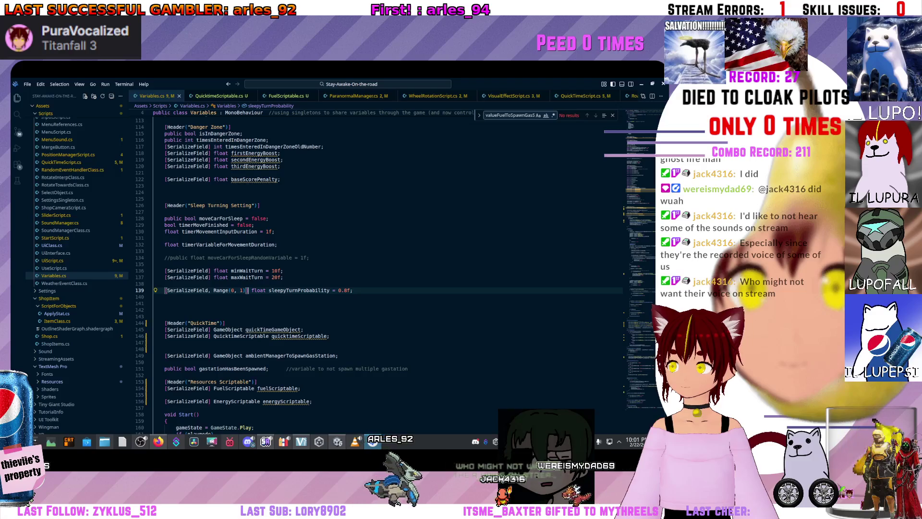
click(225, 323)
scroll(385, 269, up, 2)
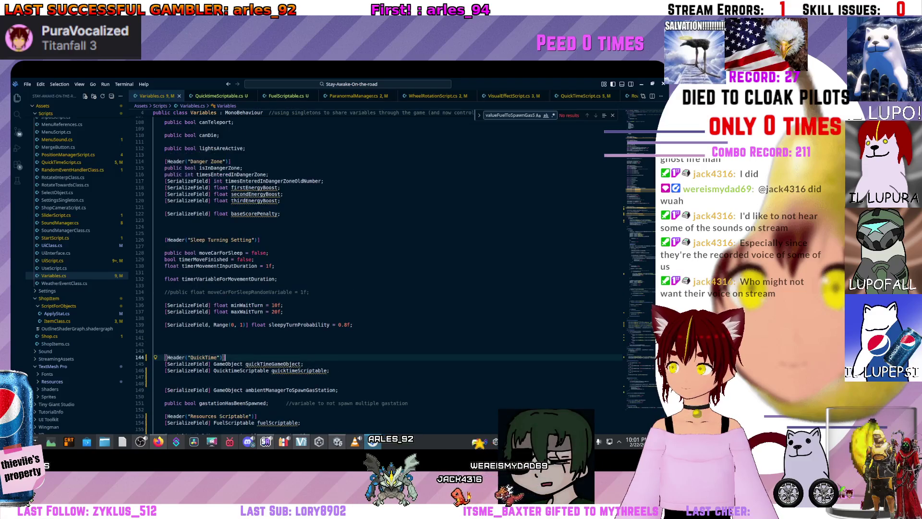
Delete the blank lines directly above [Header("QuickTime")]
click(154, 344)
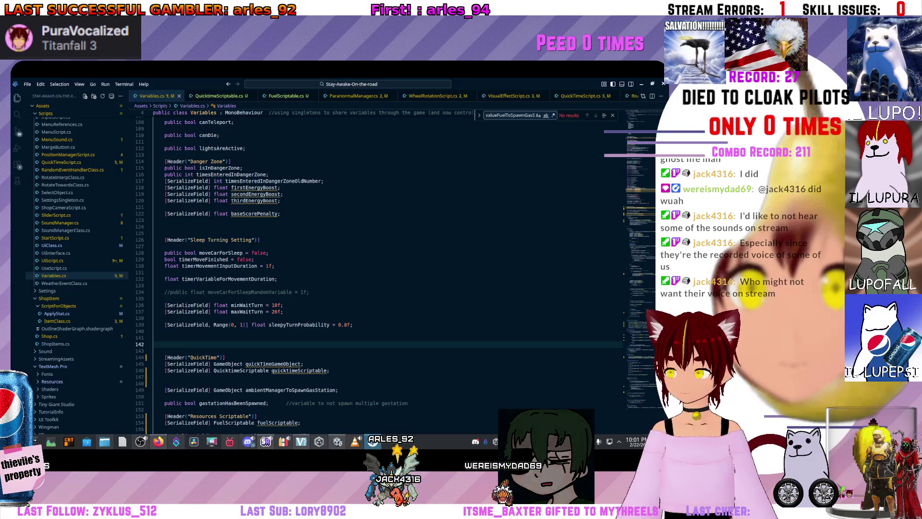
key(BackSpace)
key(BackSpace)
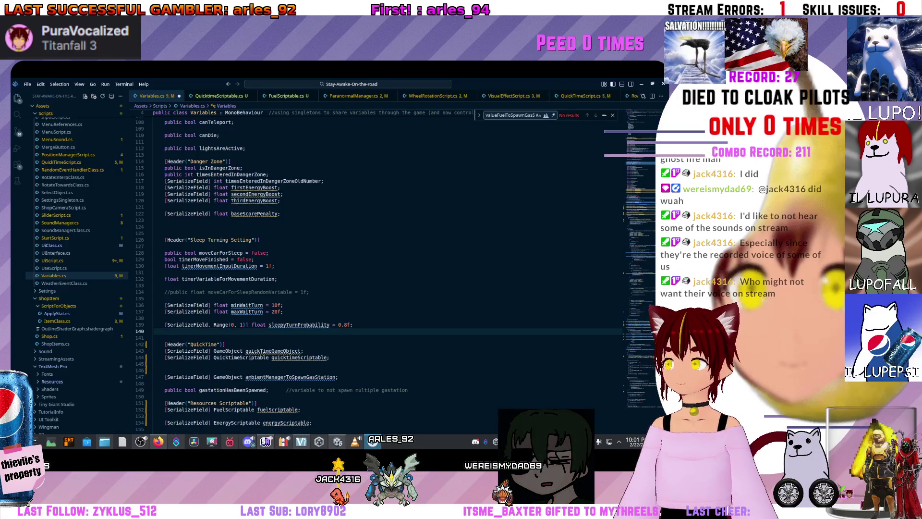
scroll(385, 269, up, 3)
scroll(220, 357, down, 4)
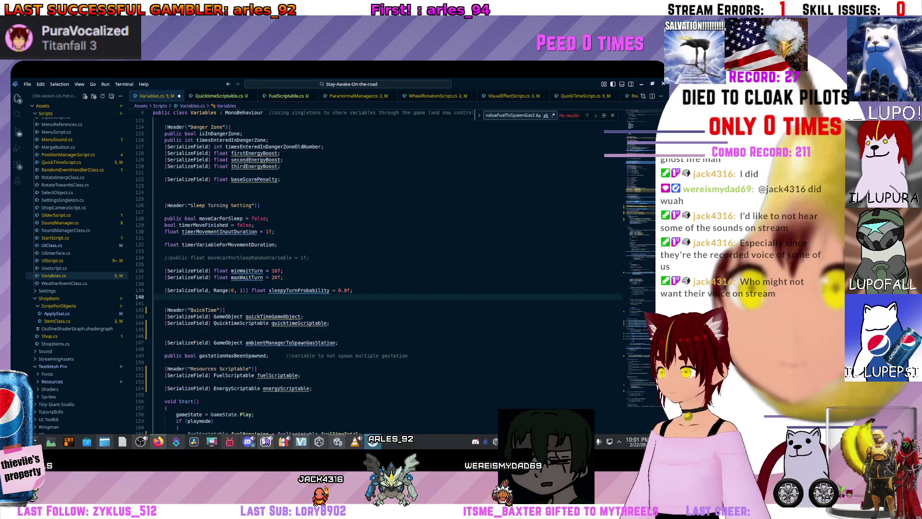
scroll(384, 269, down, 5)
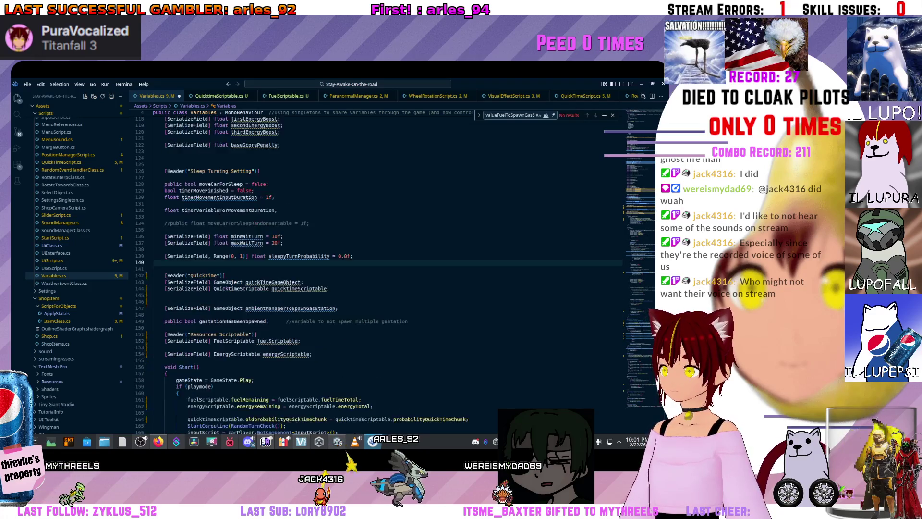
scroll(385, 269, up, 8)
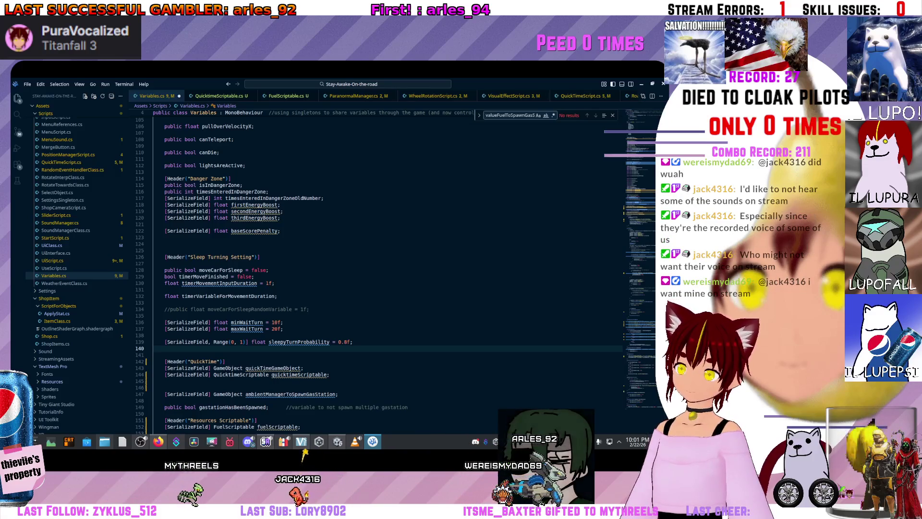
scroll(385, 269, up, 10)
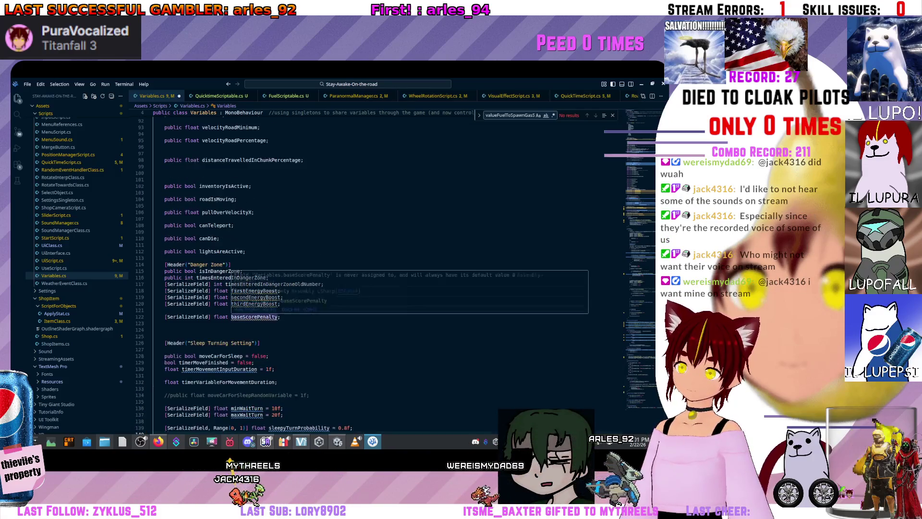
scroll(319, 274, up, 12)
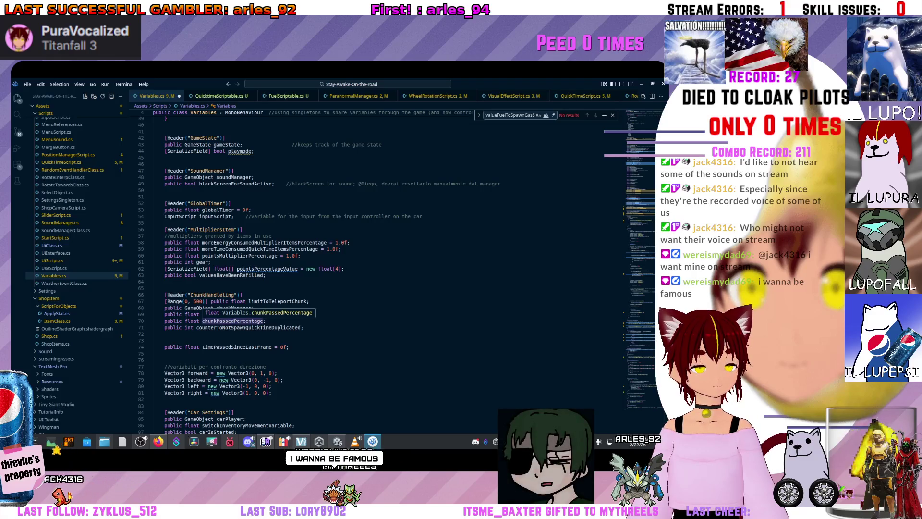
scroll(267, 321, up, 3)
click(269, 320)
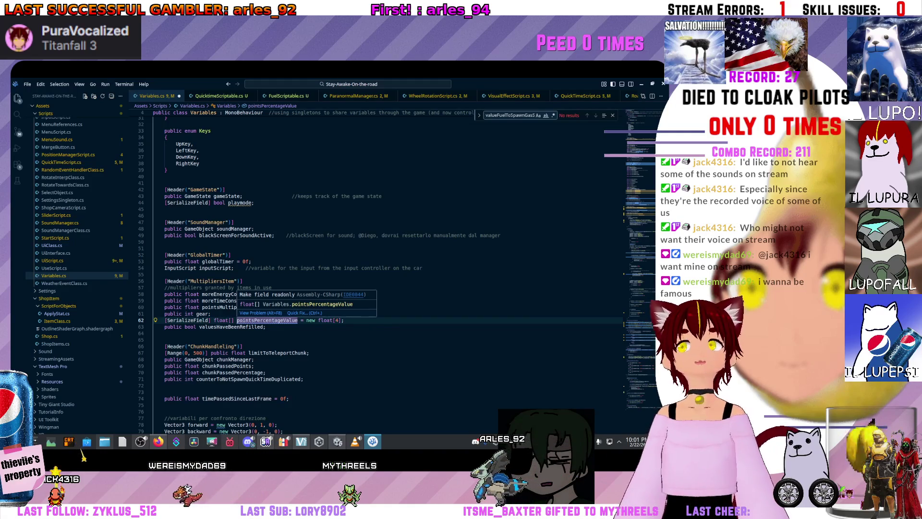
scroll(336, 269, up, 5)
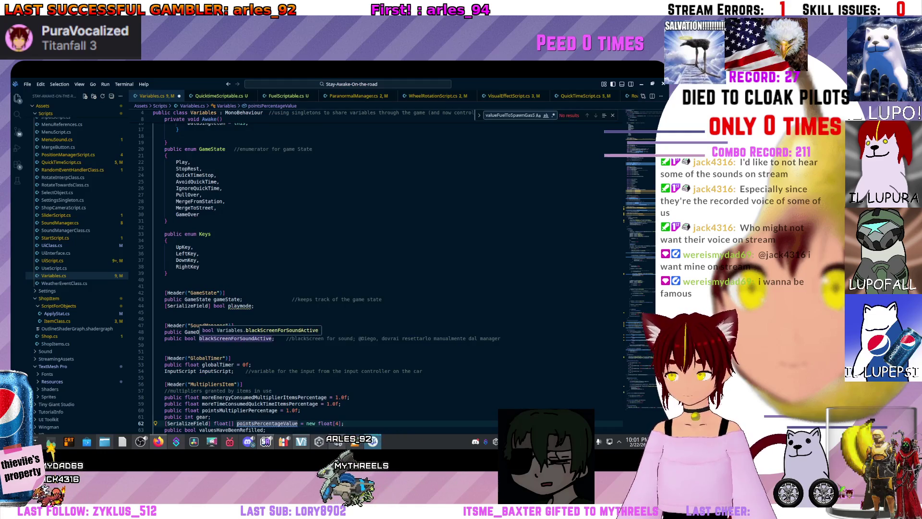
scroll(235, 338, down, 3)
click(211, 315)
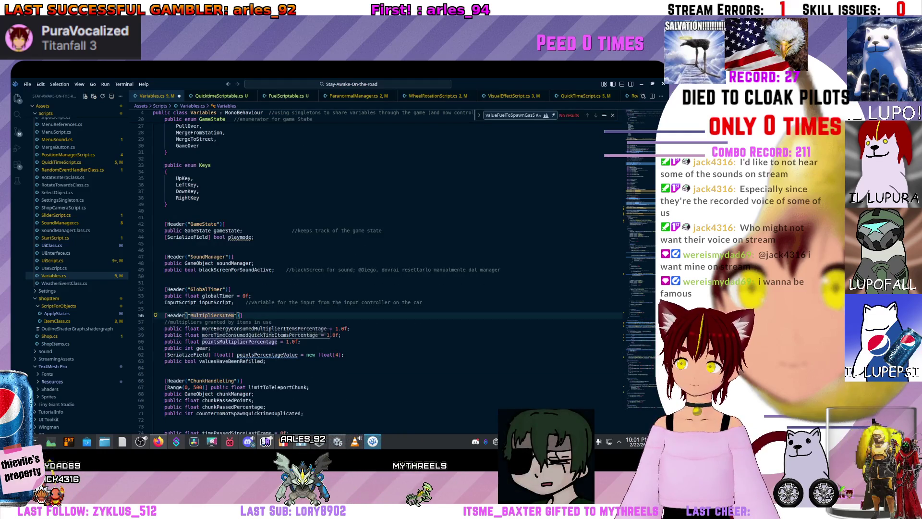
click(267, 355)
scroll(266, 355, down, 8)
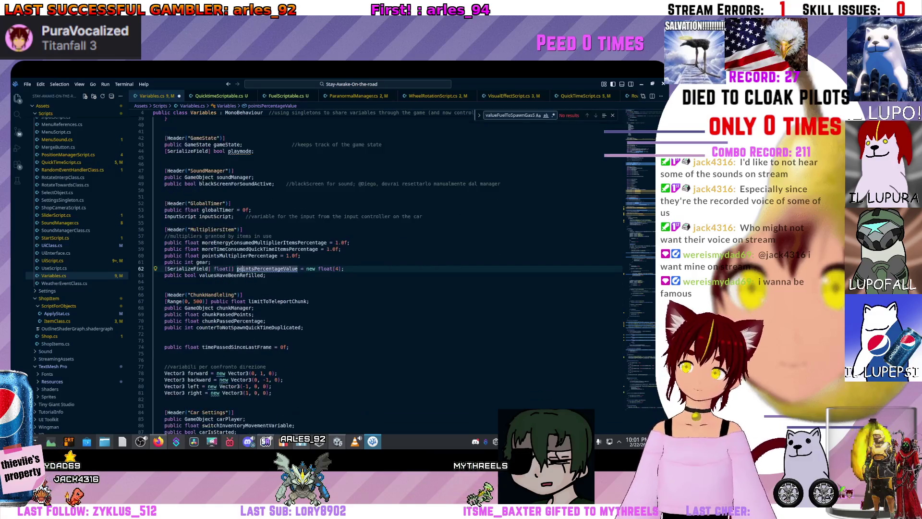
scroll(317, 274, down, 10)
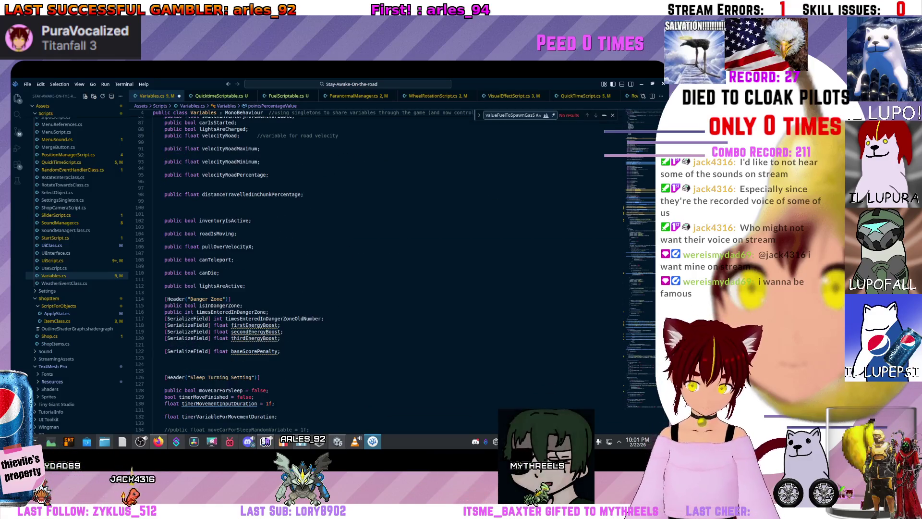
key(ctrl+a)
key(BackSpace)
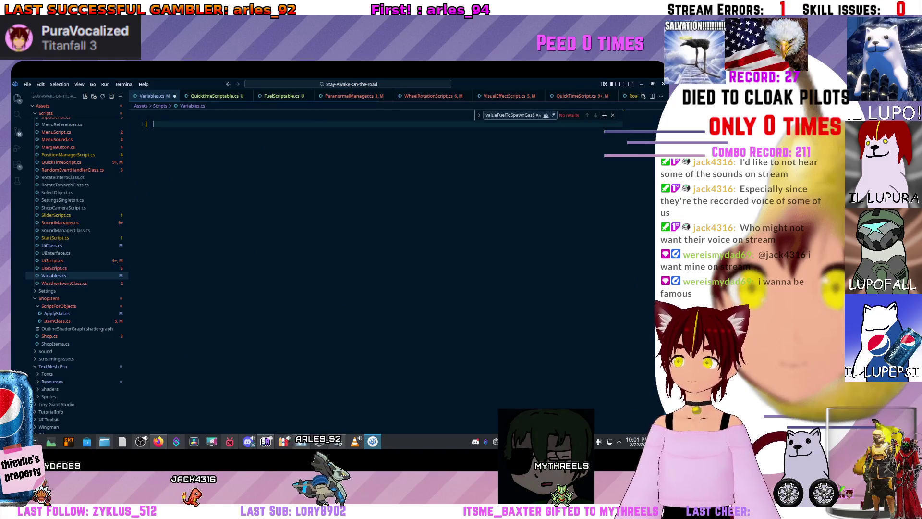
key(ctrl+z)
key(ctrl+z)
key(ctrl+z)
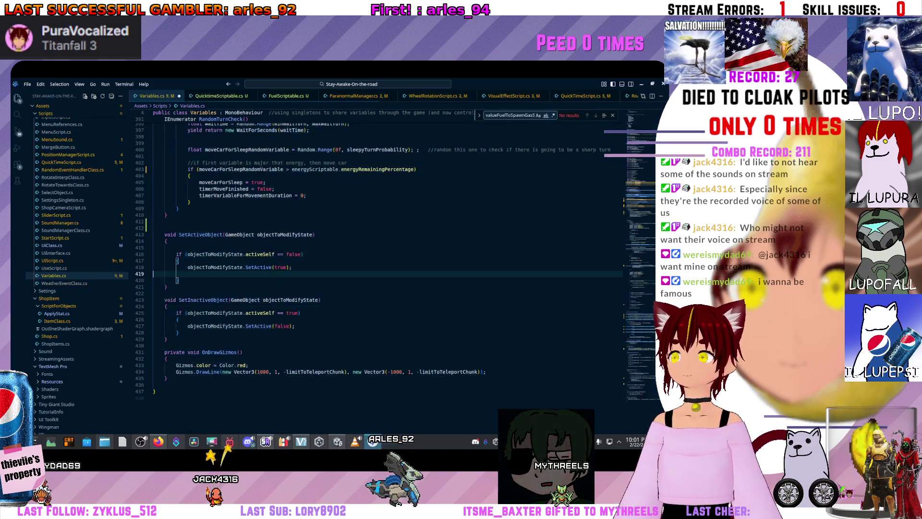
scroll(337, 265, up, 20)
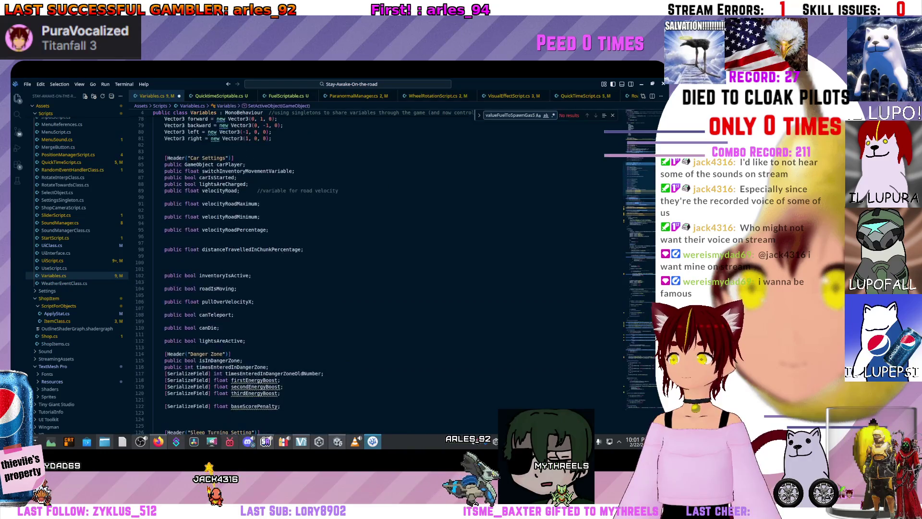
scroll(336, 264, down, 4)
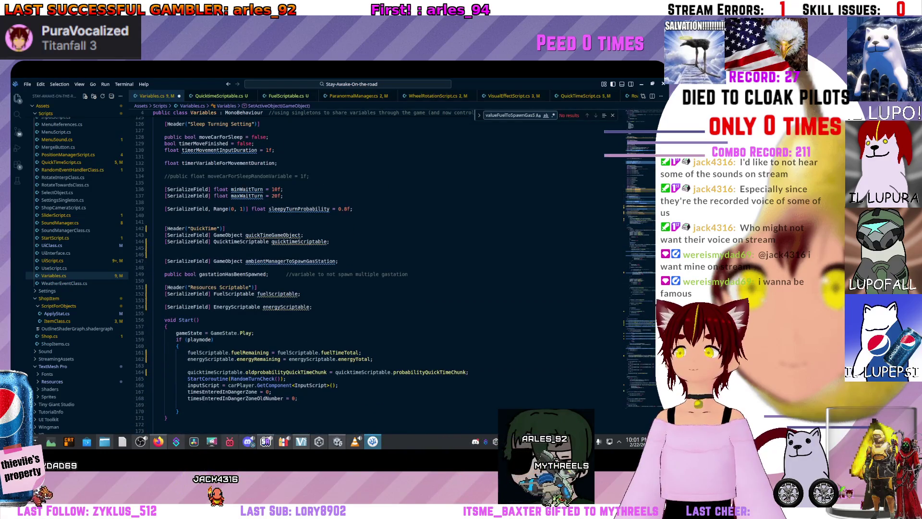
scroll(337, 264, down, 15)
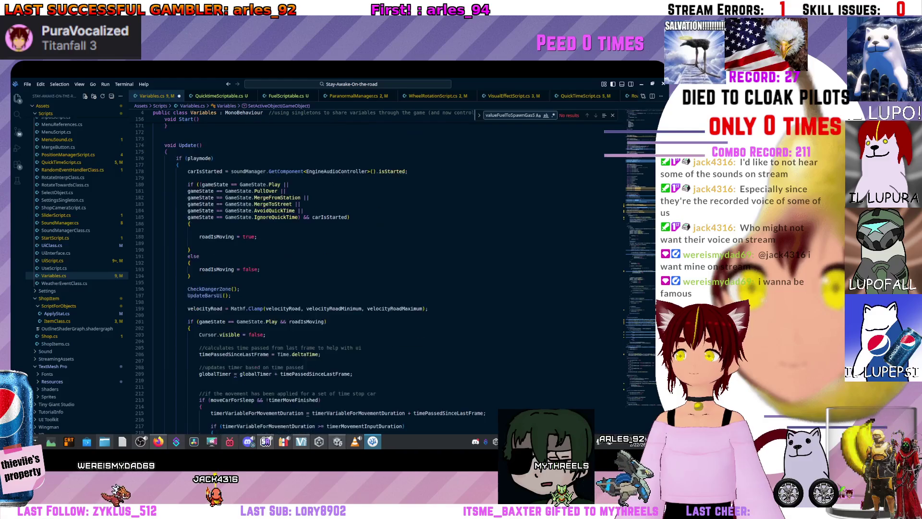
scroll(336, 264, down, 20)
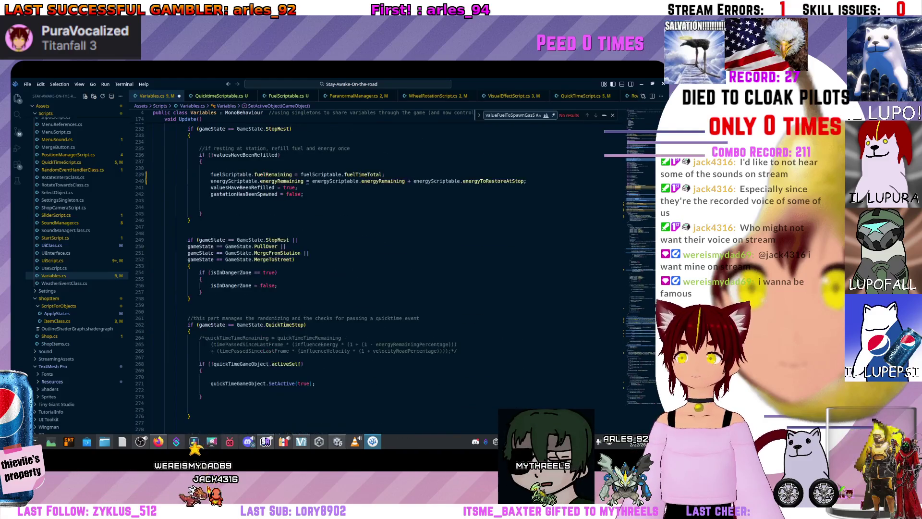
scroll(337, 264, down, 15)
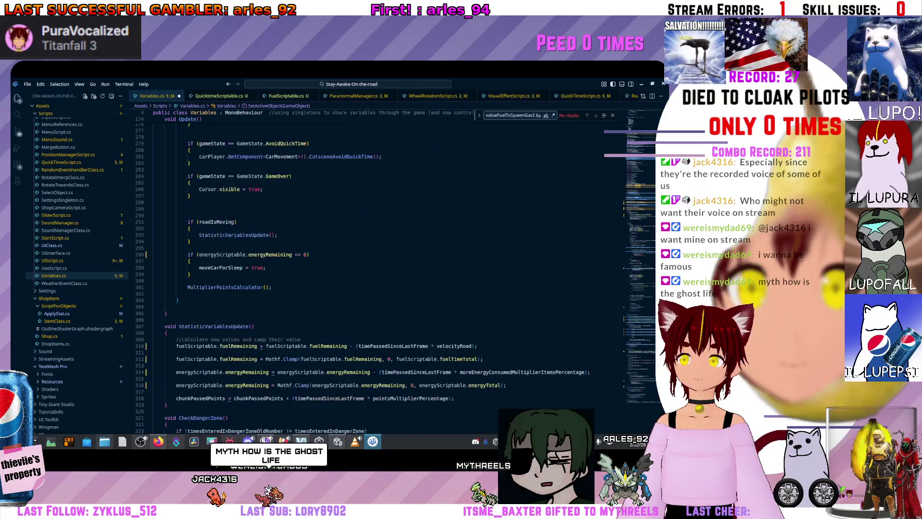
scroll(336, 264, up, 20)
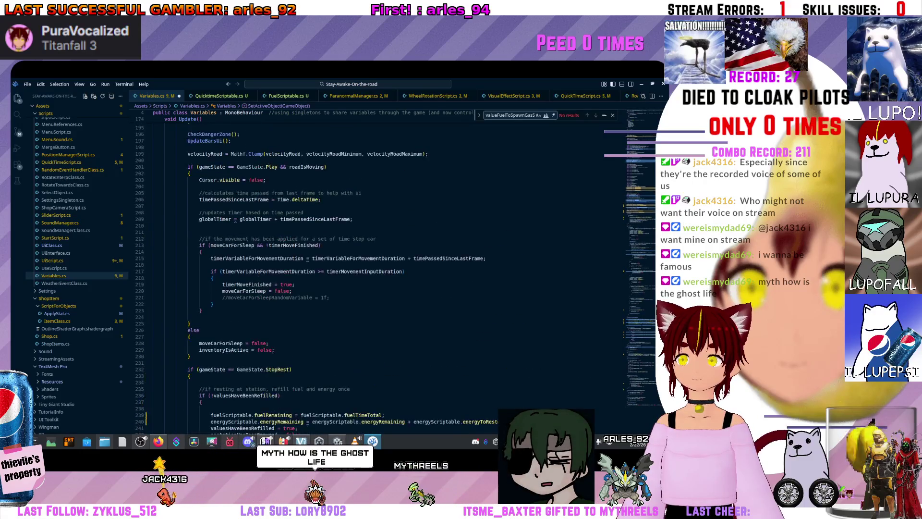
scroll(336, 265, up, 13)
click(182, 274)
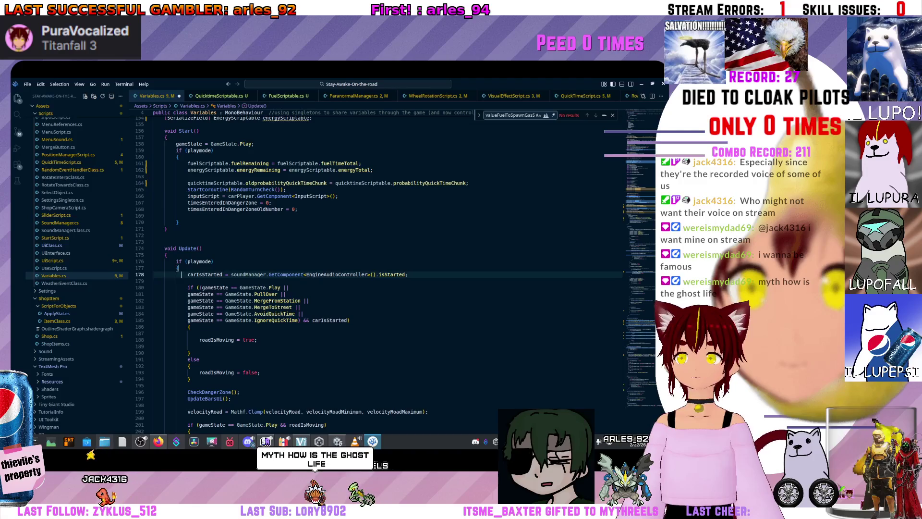
click(207, 320)
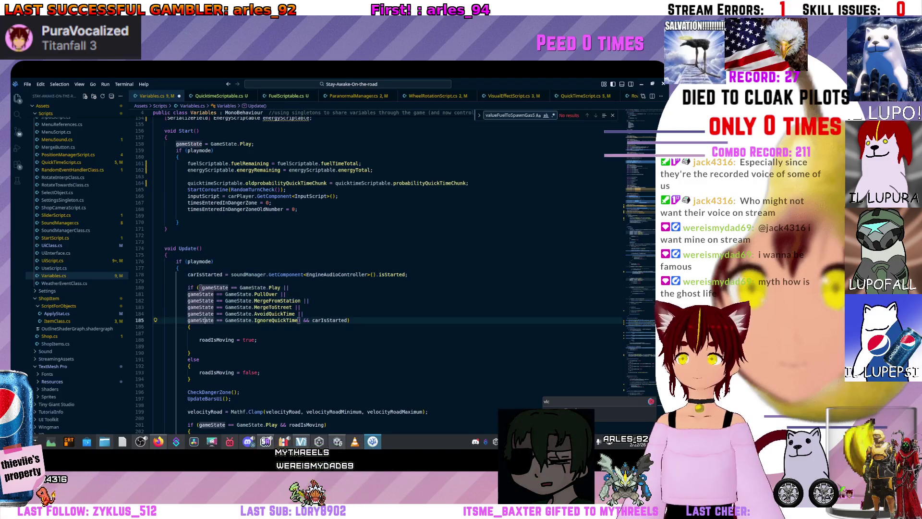
scroll(336, 264, up, 17)
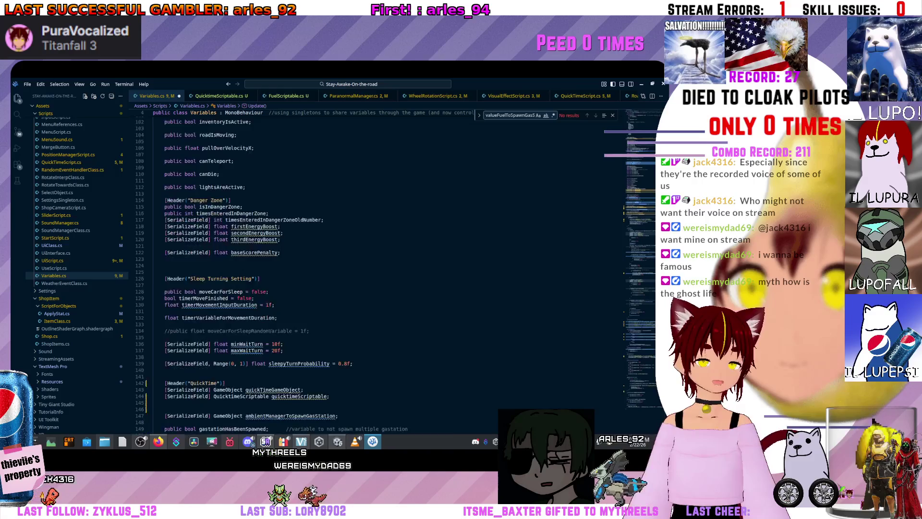
scroll(336, 264, down, 11)
scroll(337, 264, down, 8)
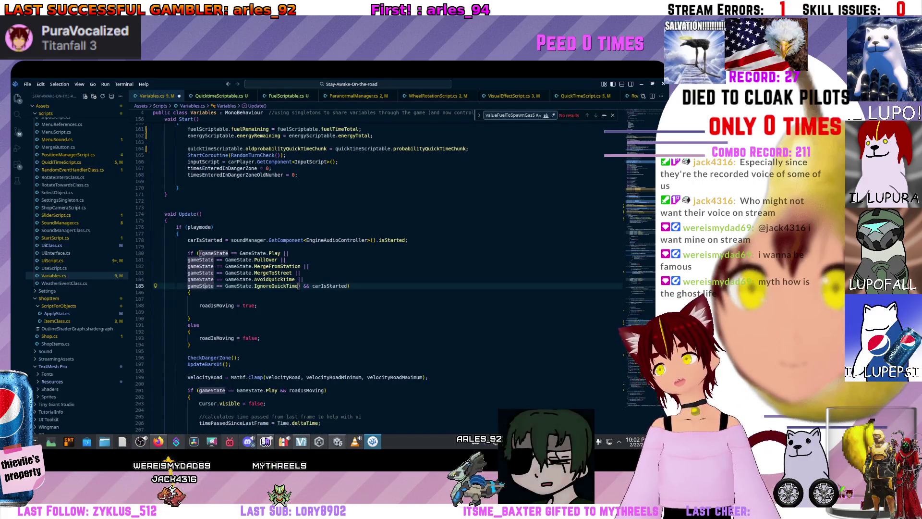
click(260, 305)
scroll(260, 305, up, 4)
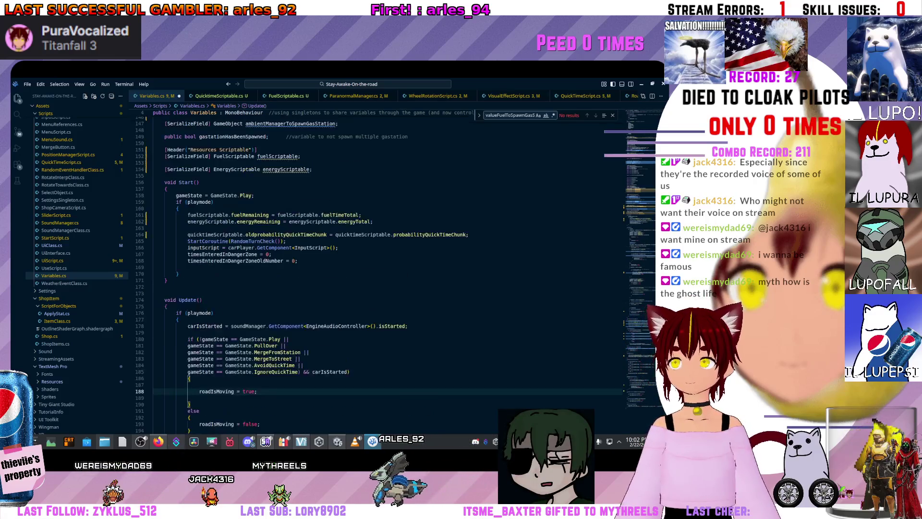
scroll(207, 301, up, 4)
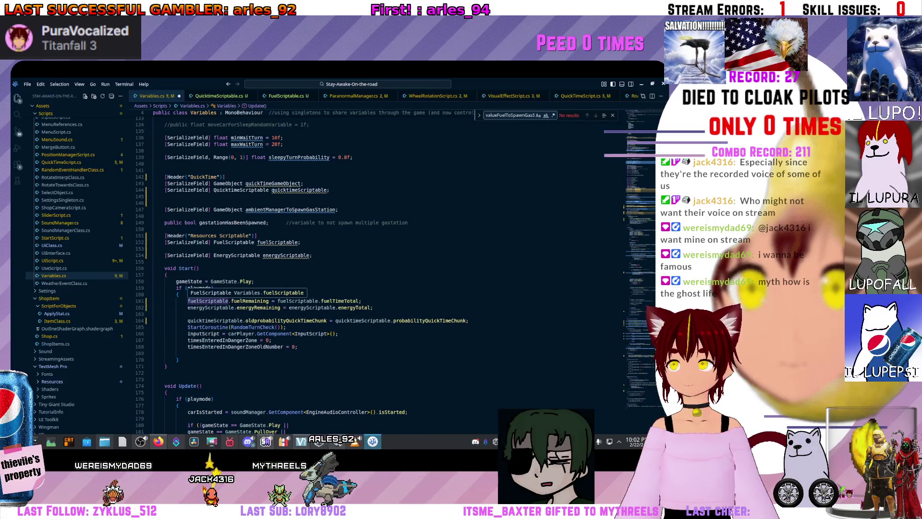
click(200, 334)
scroll(199, 336, up, 3)
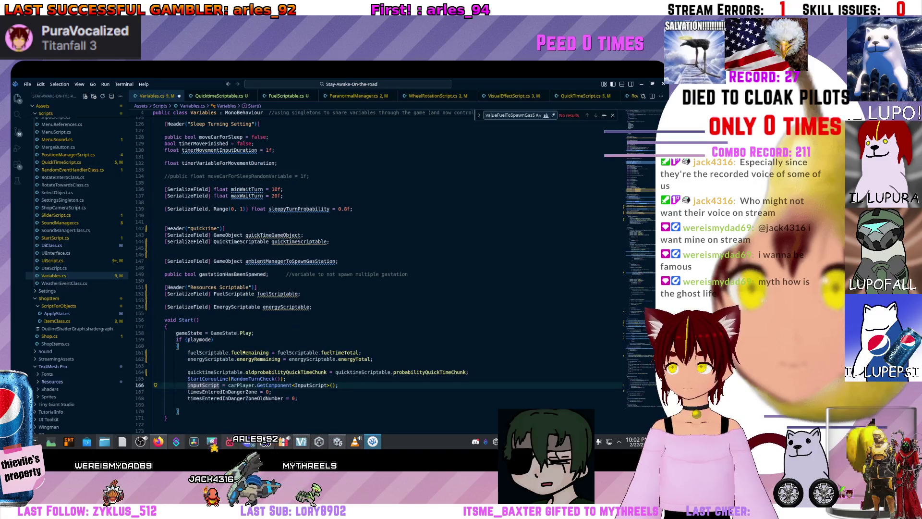
scroll(237, 427, up, 3)
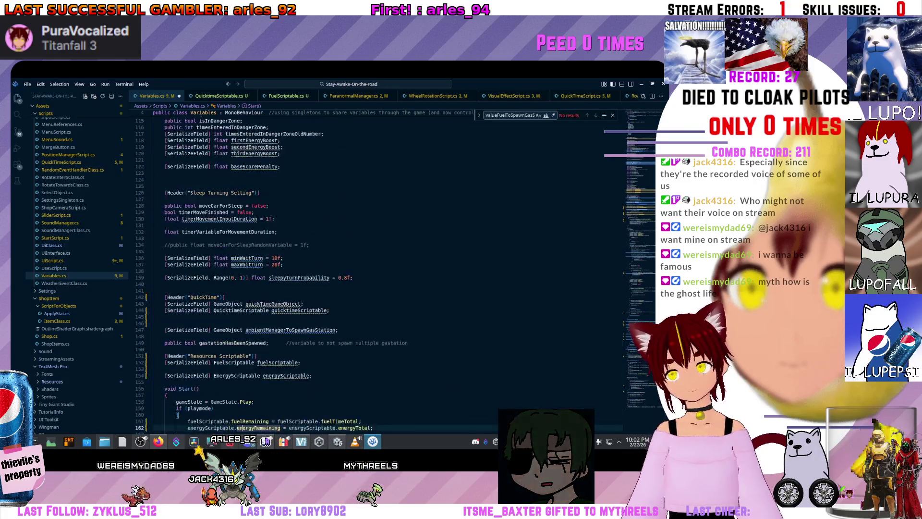
scroll(216, 288, up, 4)
click(187, 350)
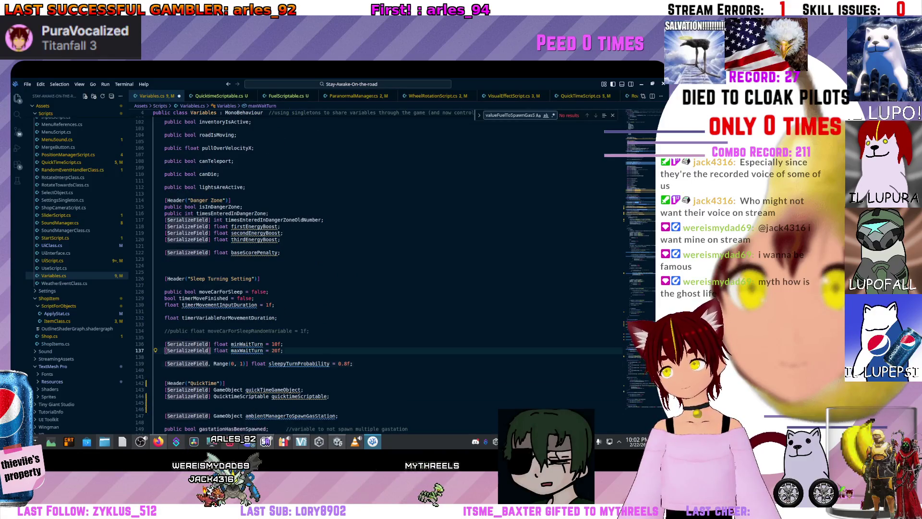
scroll(337, 269, down, 3)
click(158, 221)
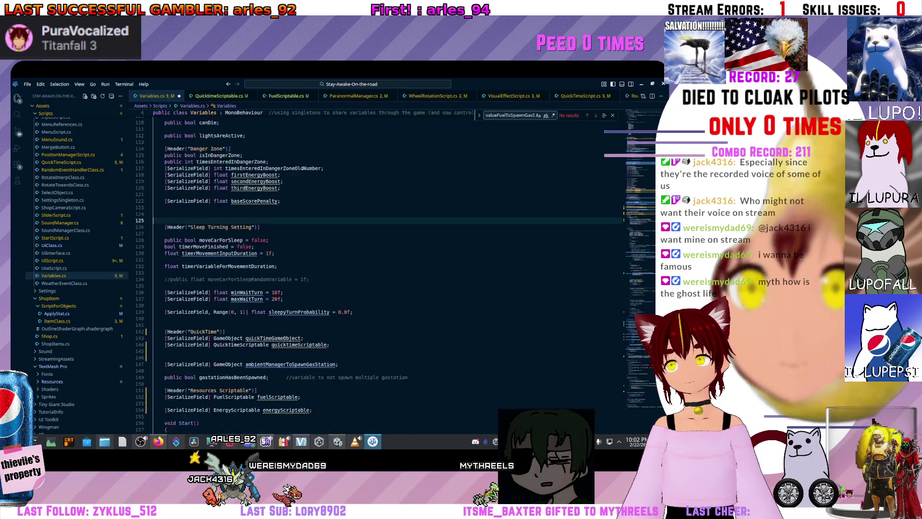
mouse_move(353, 311)
mouse_down()
mouse_move(159, 309)
mouse_move(158, 272)
mouse_move(216, 266)
mouse_up()
click(192, 318)
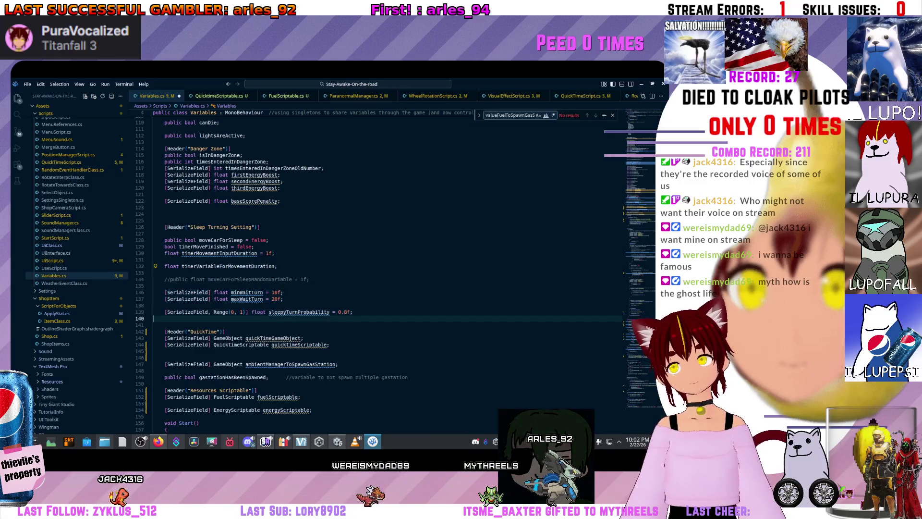
scroll(192, 318, up, 3)
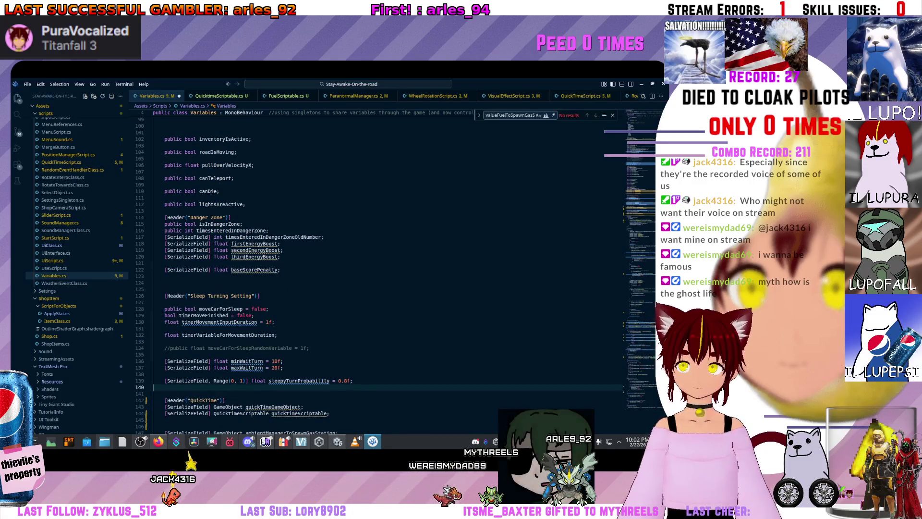
scroll(385, 269, down, 8)
scroll(384, 269, up, 7)
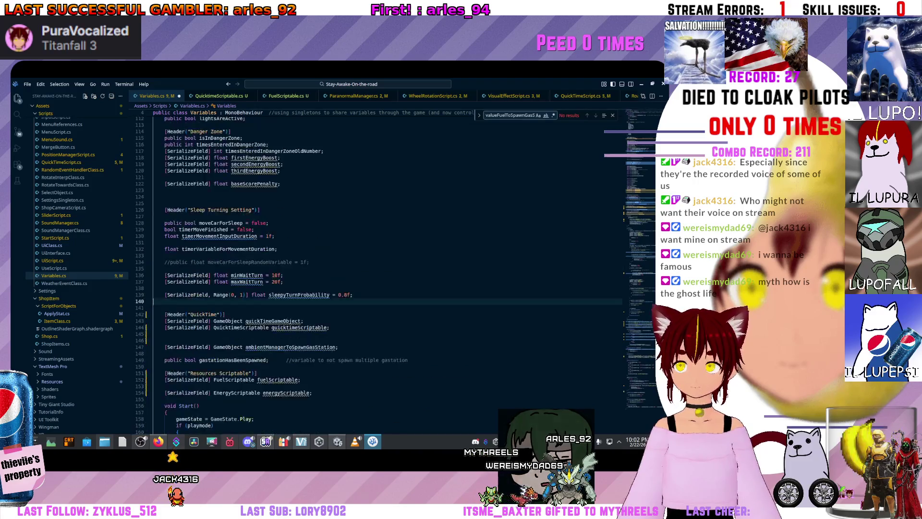
scroll(228, 318, down, 3)
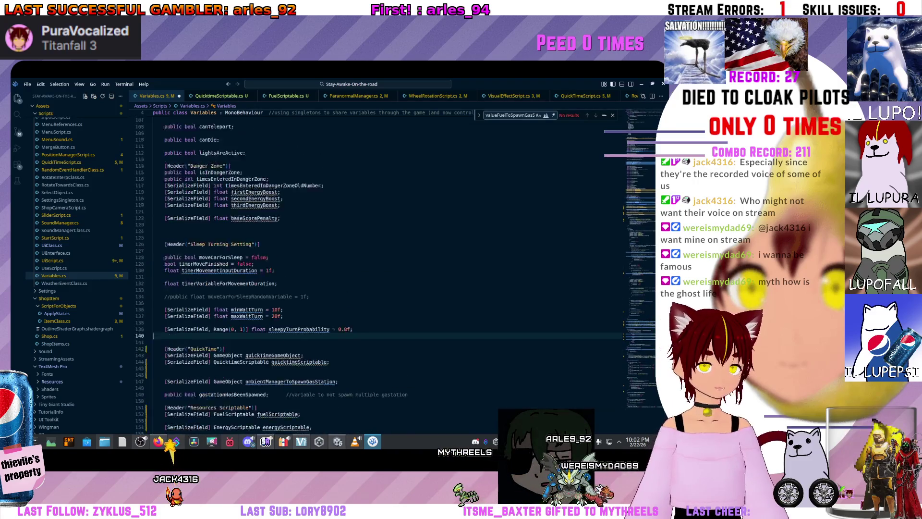
scroll(229, 321, up, 7)
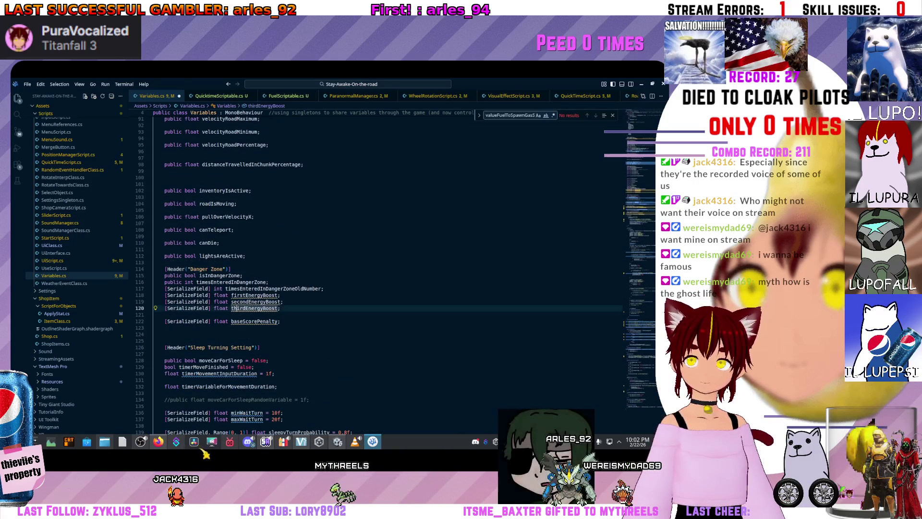
Review the Danger Zone and movement duration field declarations in Variables.cs
click(181, 288)
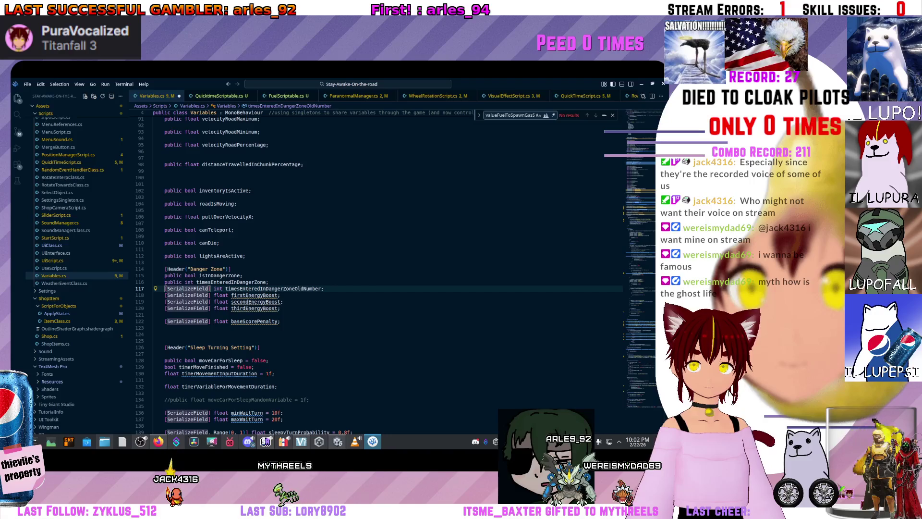
drag(166, 289, 208, 302)
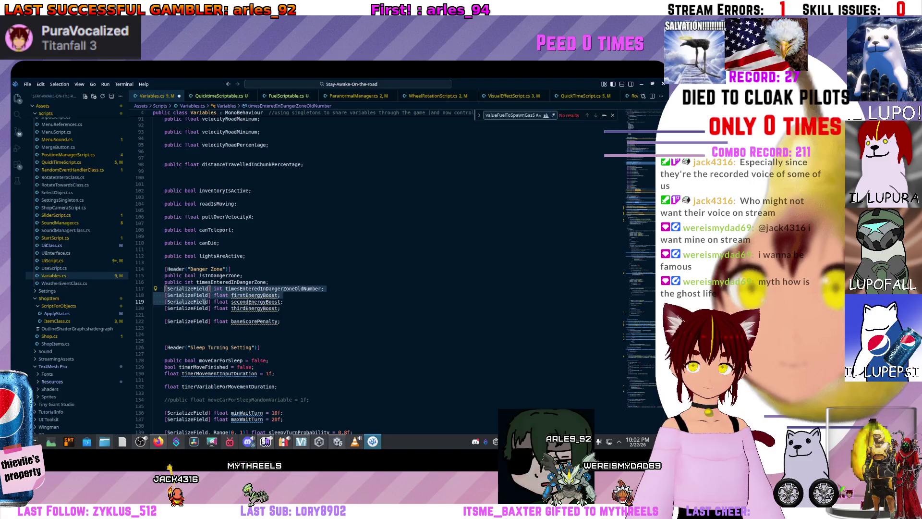
click(280, 295)
scroll(280, 295, down, 5)
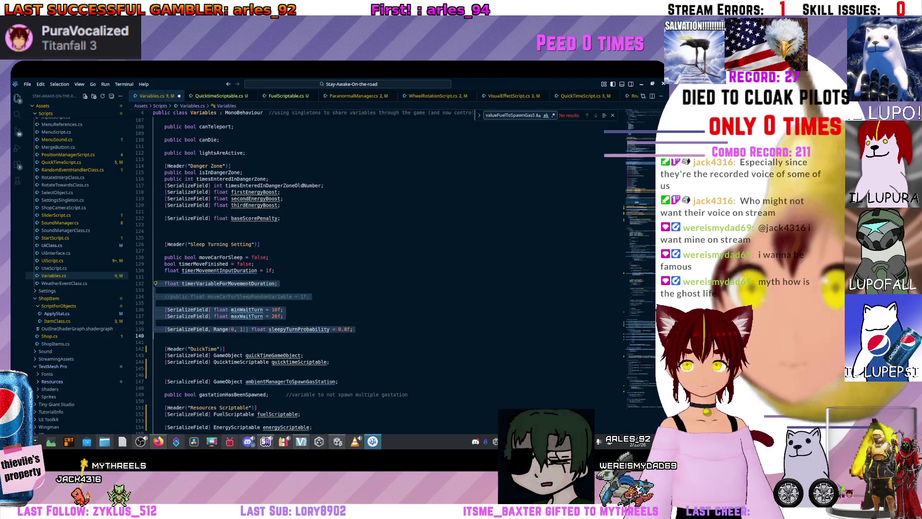
click(194, 309)
mouse_move(165, 284)
mouse_down()
mouse_move(278, 284)
mouse_move(168, 308)
mouse_move(196, 297)
mouse_up()
click(196, 297)
Check the problem on timerMovementInputDuration, then switch to QuicktimeScriptable.cs
scroll(196, 296, up, 2)
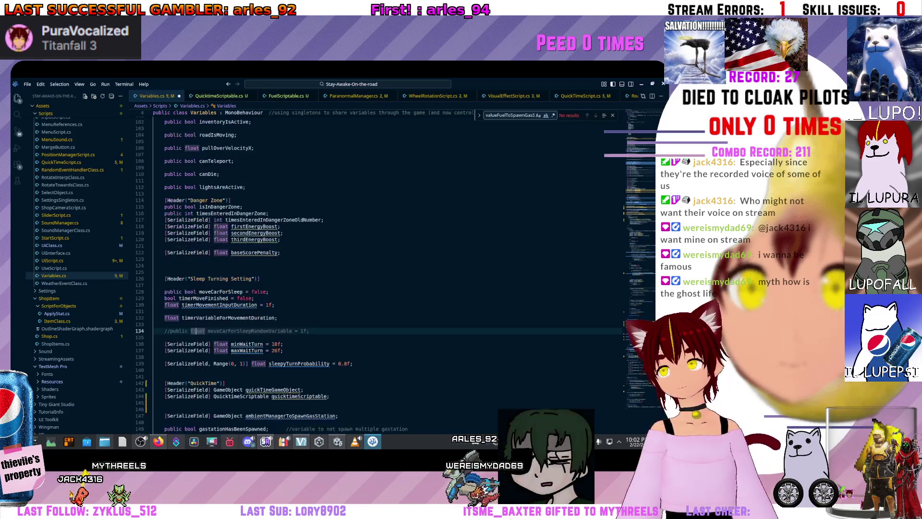
click(216, 306)
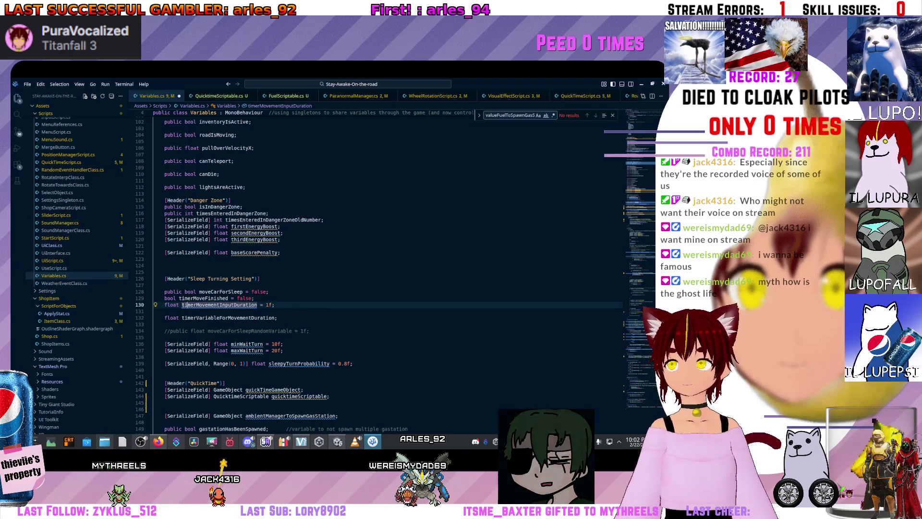
scroll(336, 269, down, 3)
scroll(337, 269, down, 6)
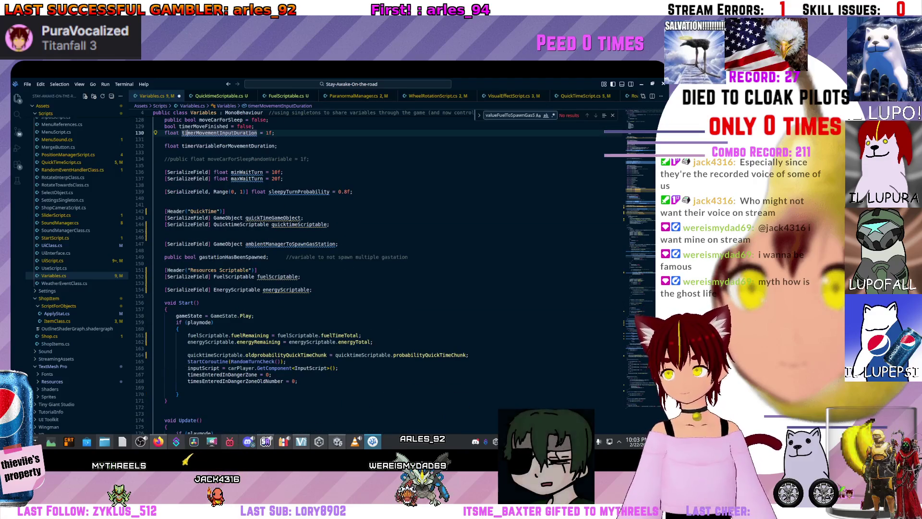
scroll(336, 269, up, 3)
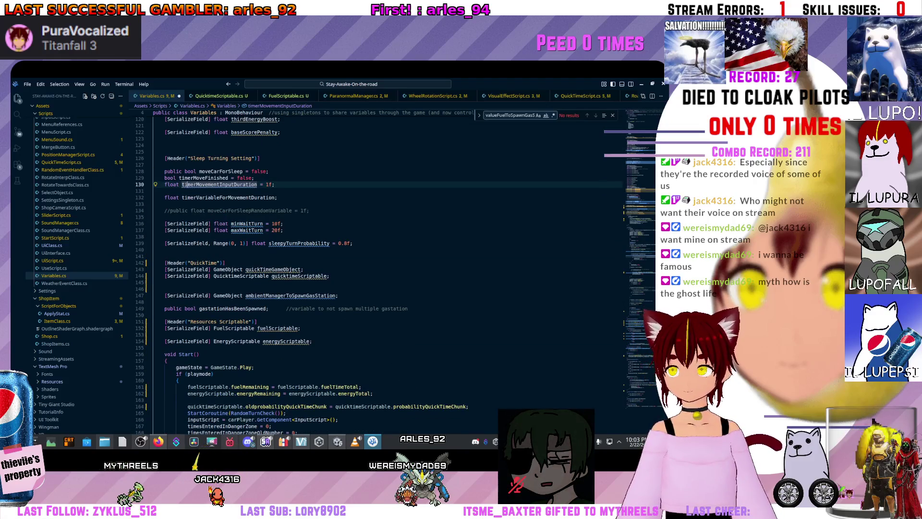
key(ctrl+Tab)
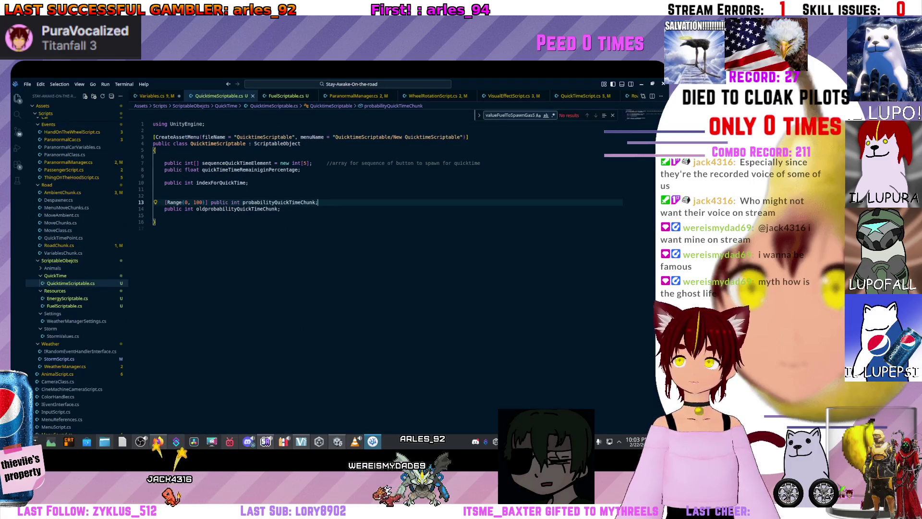
Scroll the Explorer tree and open QuickTimePoint.cs
scroll(77, 269, up, 7)
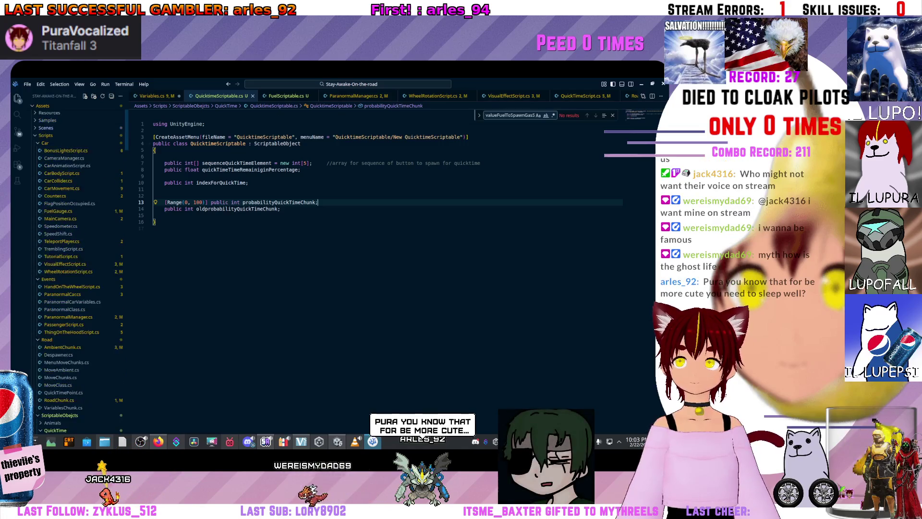
scroll(77, 269, up, 3)
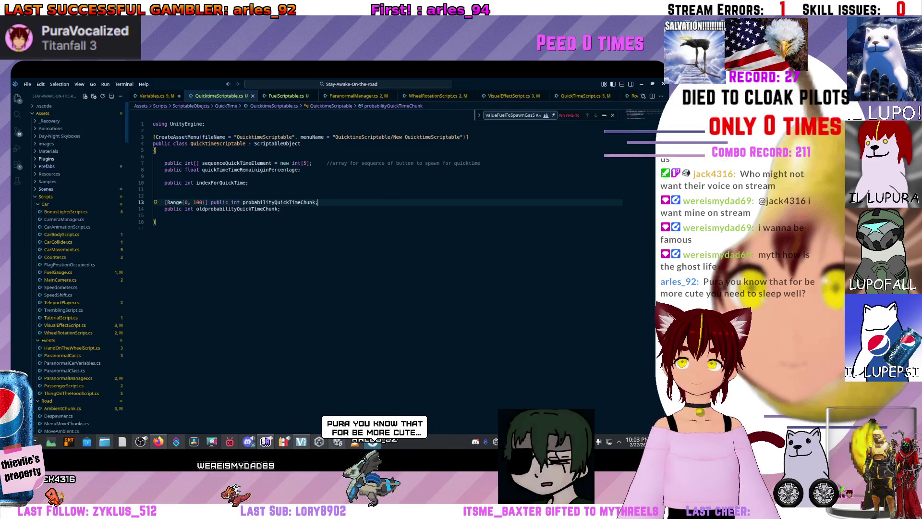
scroll(77, 269, down, 3)
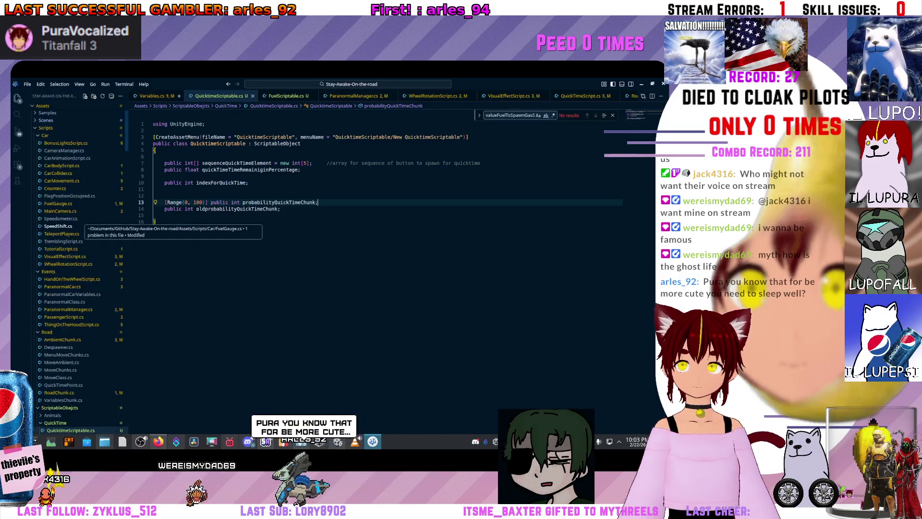
click(64, 385)
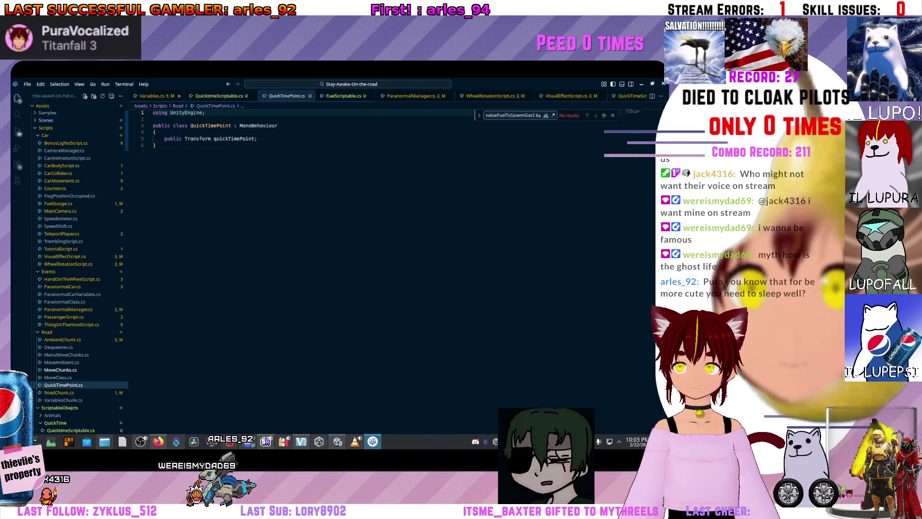
Browse the Explorer tree further and open MoveChunks.cs
scroll(77, 269, up, 2)
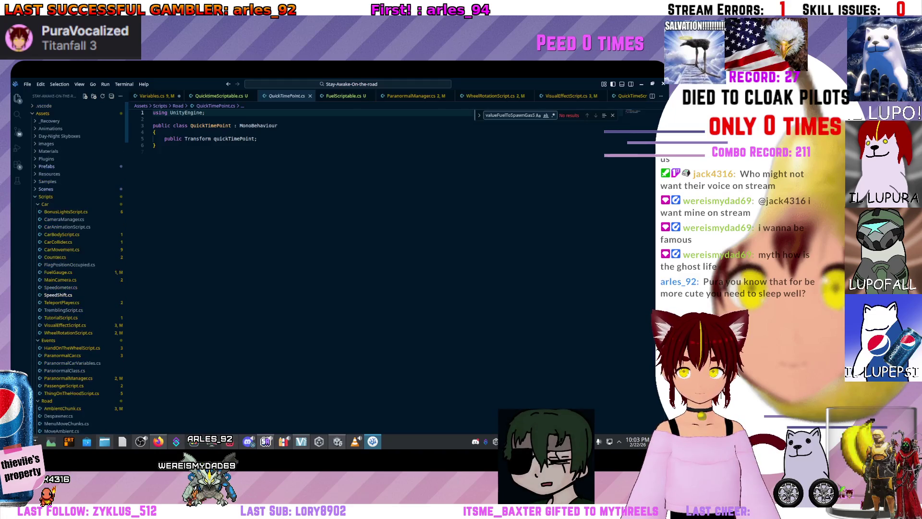
scroll(77, 269, down, 4)
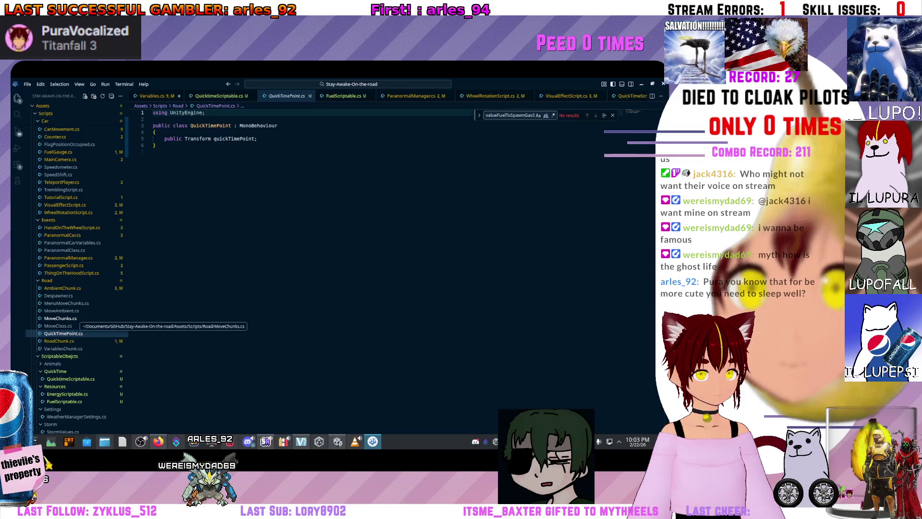
scroll(77, 320, down, 3)
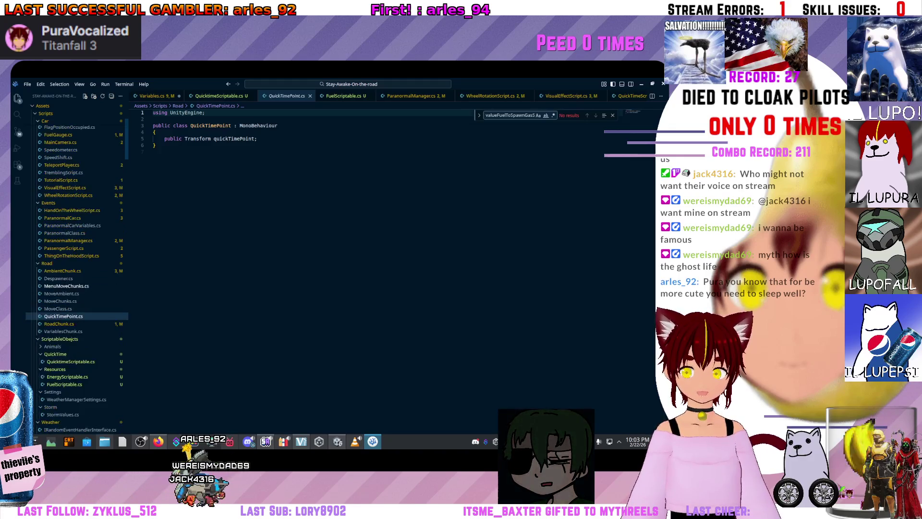
scroll(72, 288, up, 5)
scroll(72, 269, up, 2)
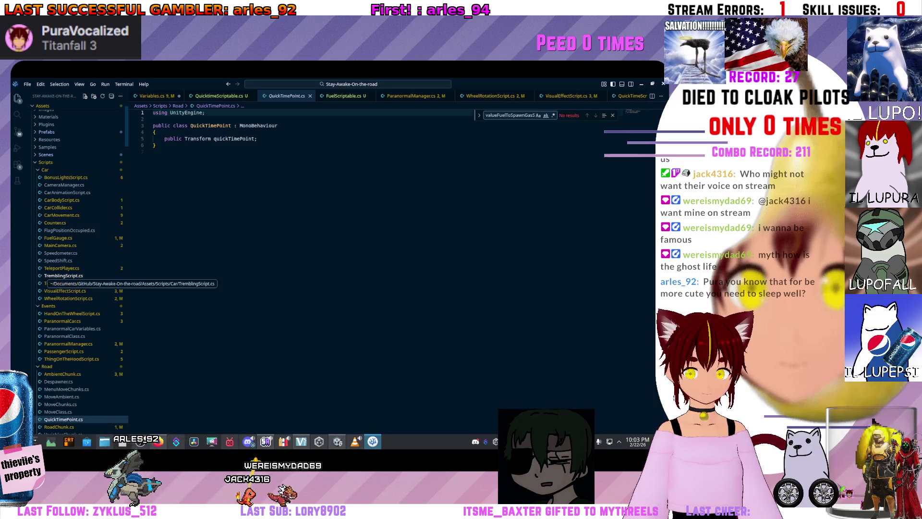
scroll(72, 269, up, 2)
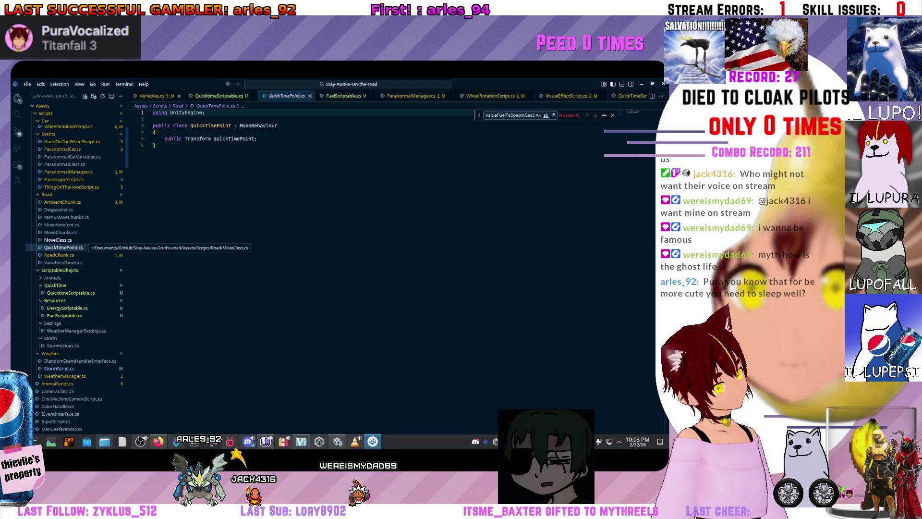
scroll(72, 264, down, 2)
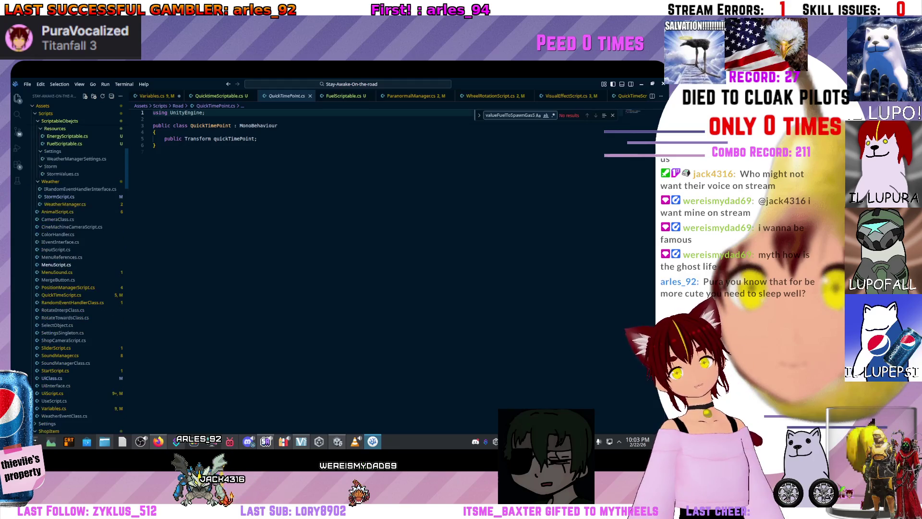
scroll(72, 240, up, 2)
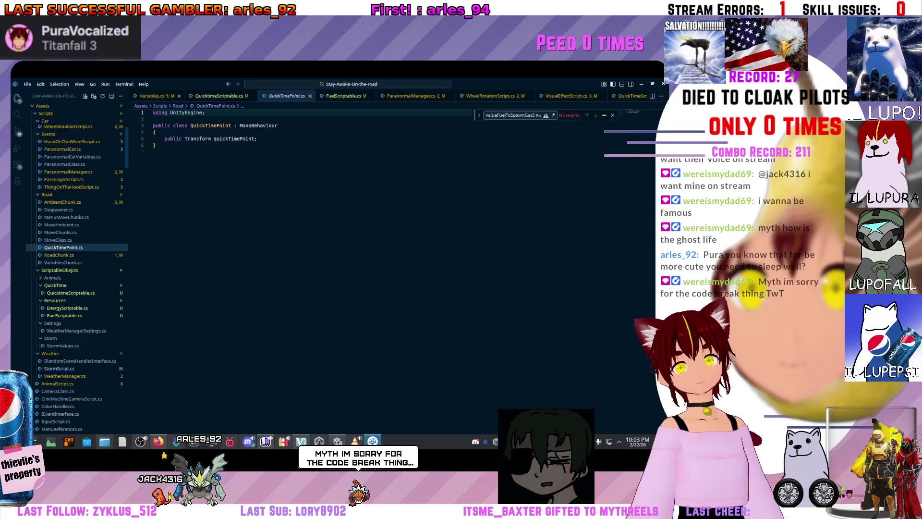
click(60, 232)
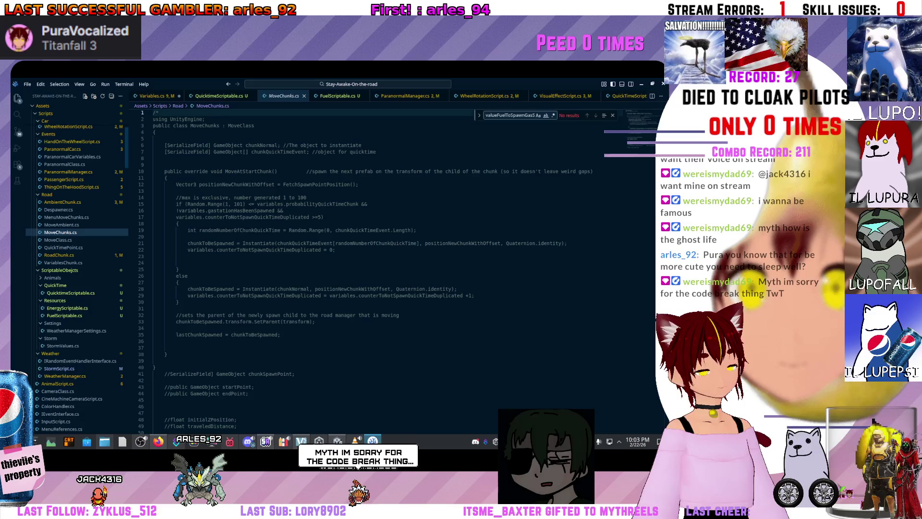
Look through MoveClass.cs, MoveChunks.cs and Despawner.cs
click(58, 240)
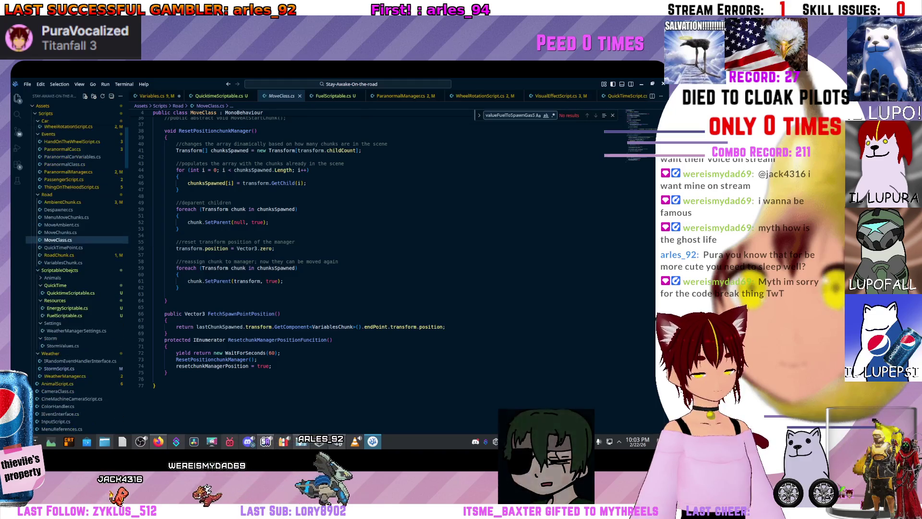
scroll(312, 260, down, 10)
scroll(312, 259, up, 11)
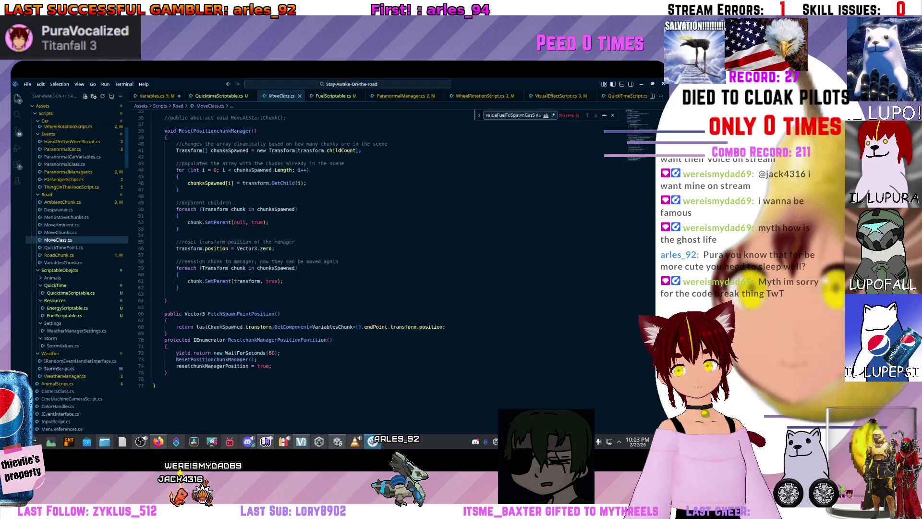
click(60, 232)
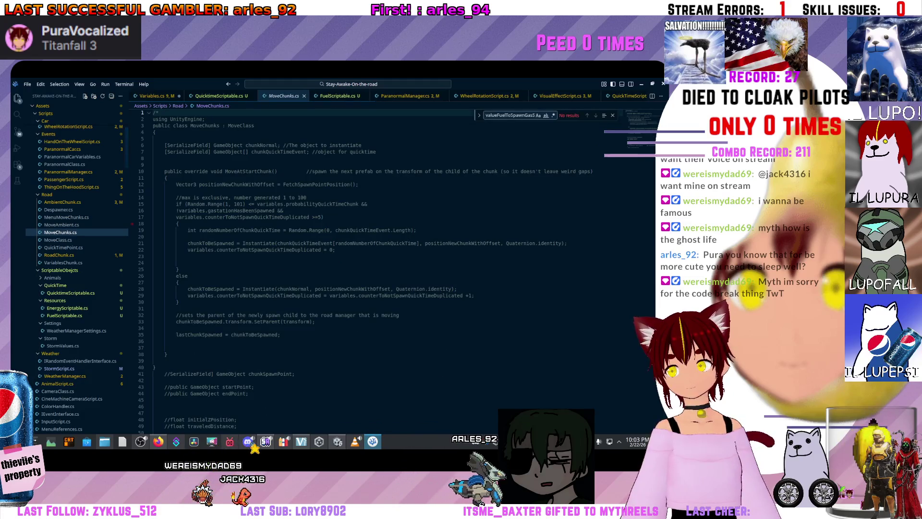
click(58, 210)
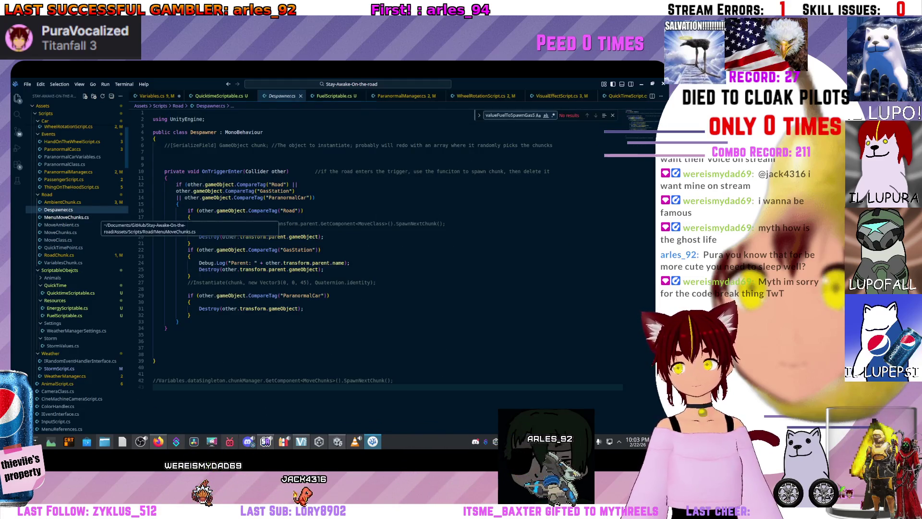
Check MenuMoveChunks.cs and RoadChunk.cs, ending on QuickTimePoint.cs with its quickTimePoint field
click(60, 232)
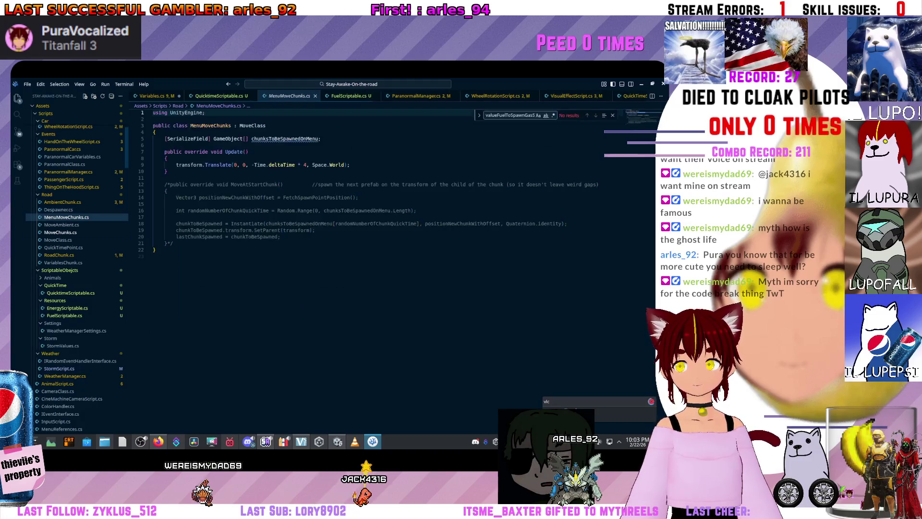
click(59, 255)
scroll(336, 241, down, 3)
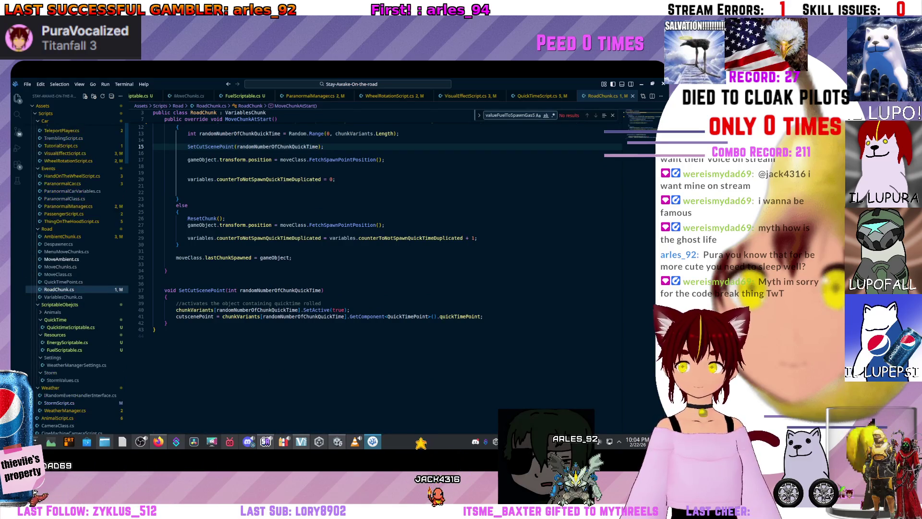
click(64, 281)
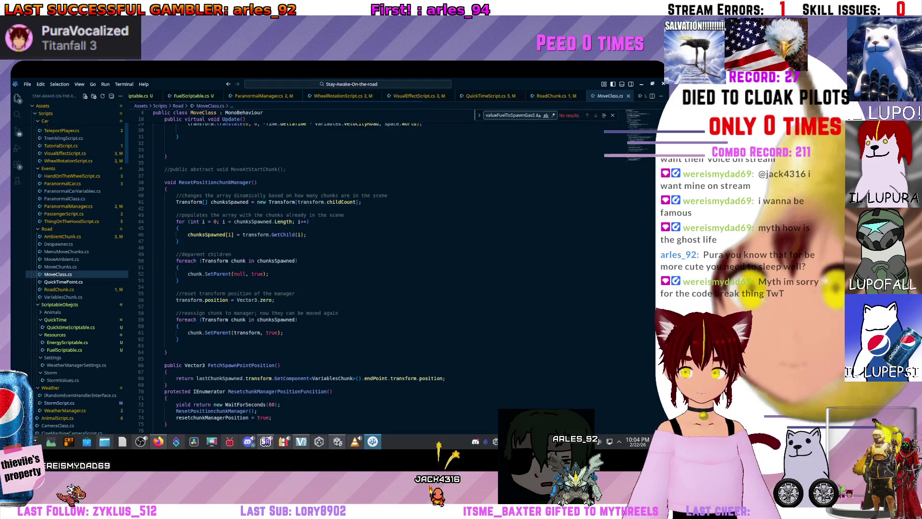
scroll(58, 198, up, 1)
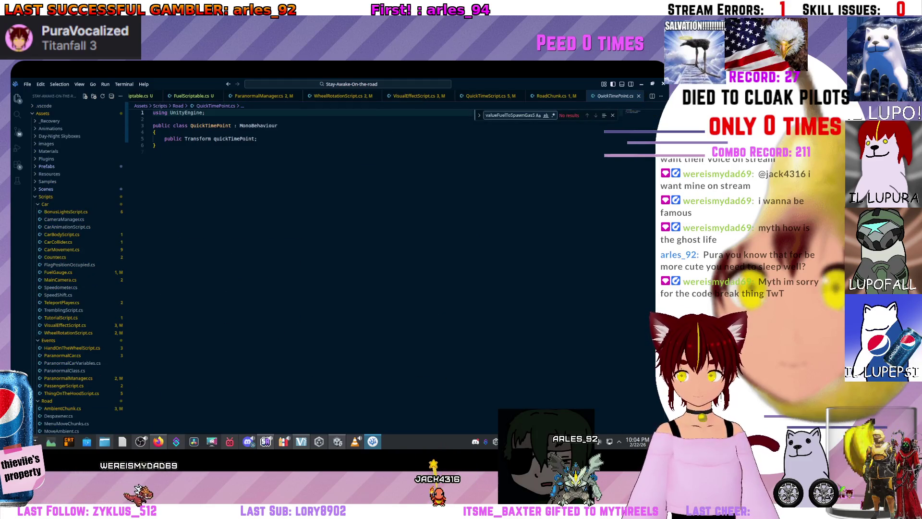
scroll(67, 269, down, 2)
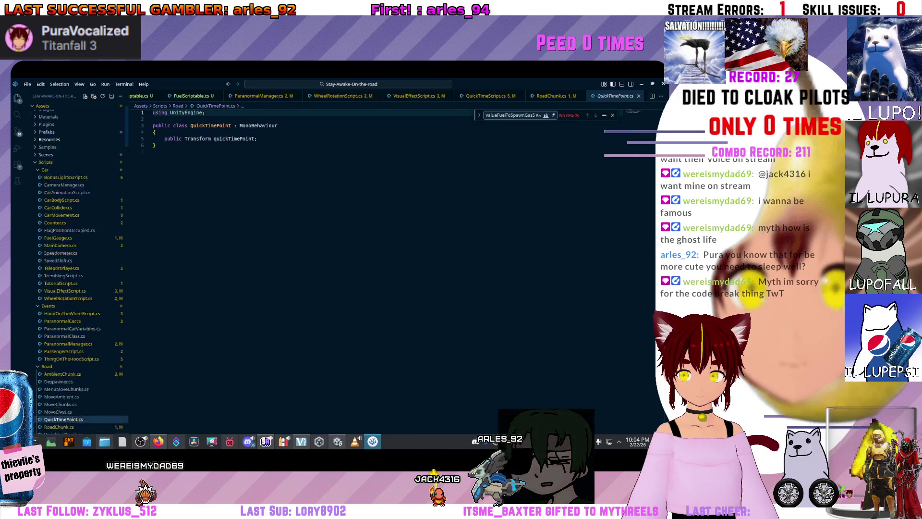
scroll(72, 269, up, 2)
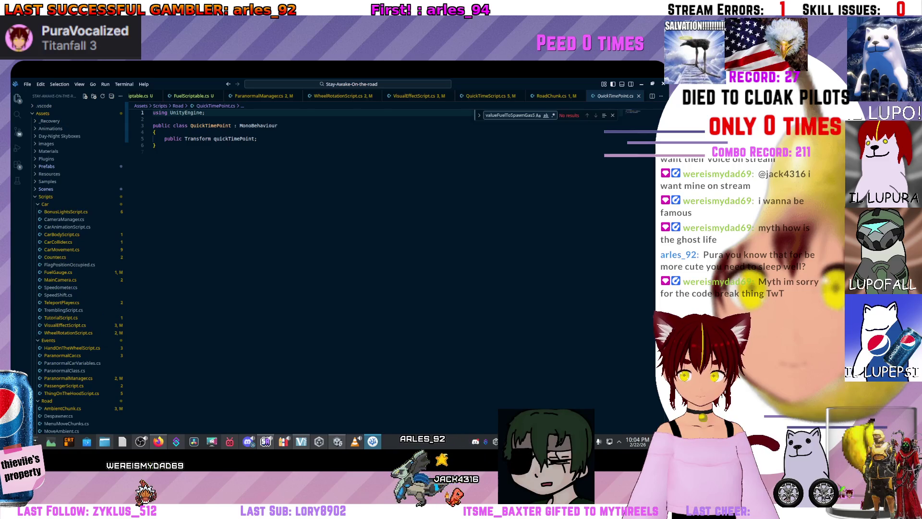
scroll(67, 262, down, 2)
scroll(68, 269, down, 7)
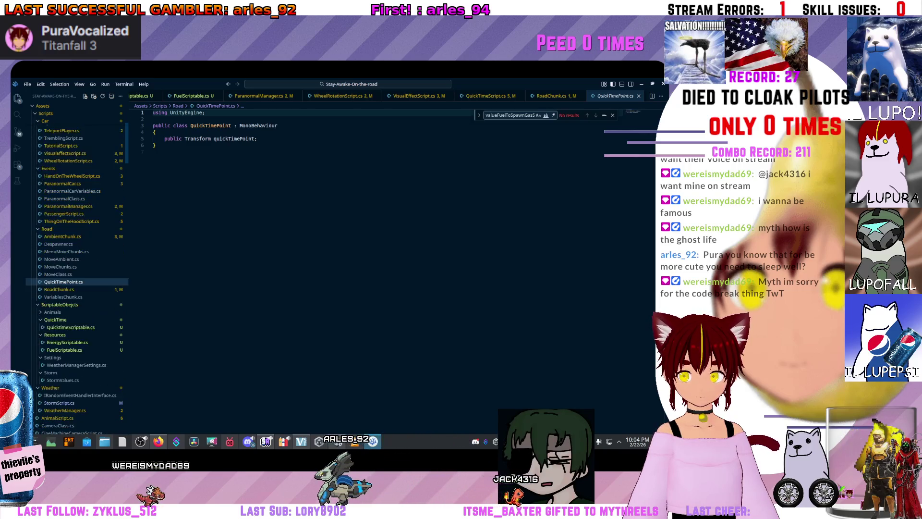
scroll(72, 269, down, 3)
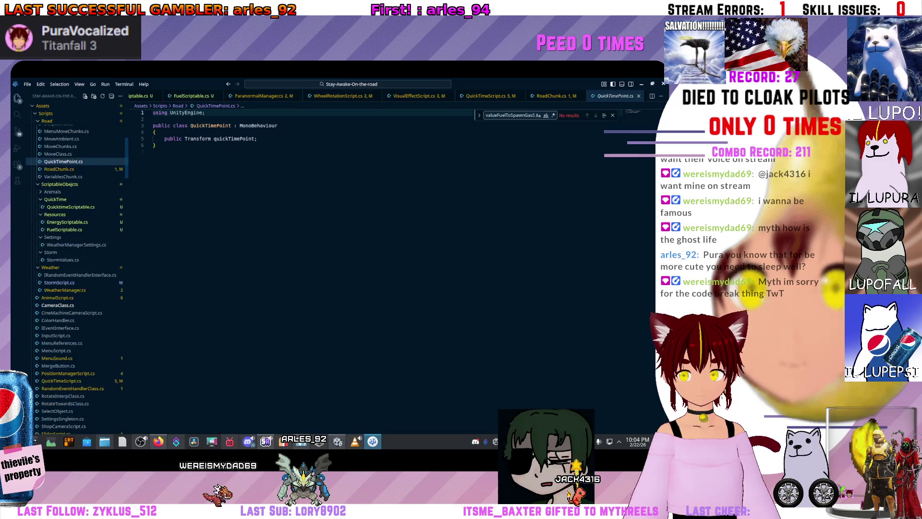
In QuickTimeScript.cs, select the [Header("Time quicktime")] block with its two float fields
click(61, 346)
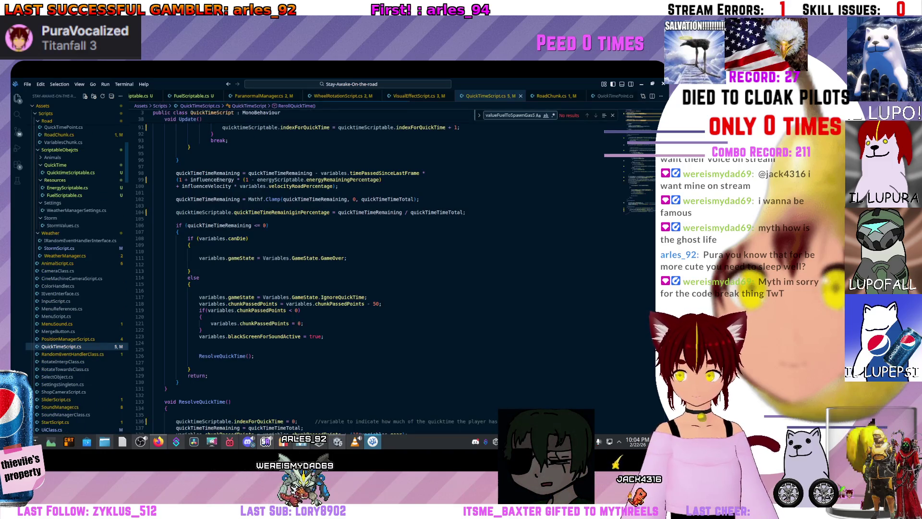
scroll(336, 269, up, 20)
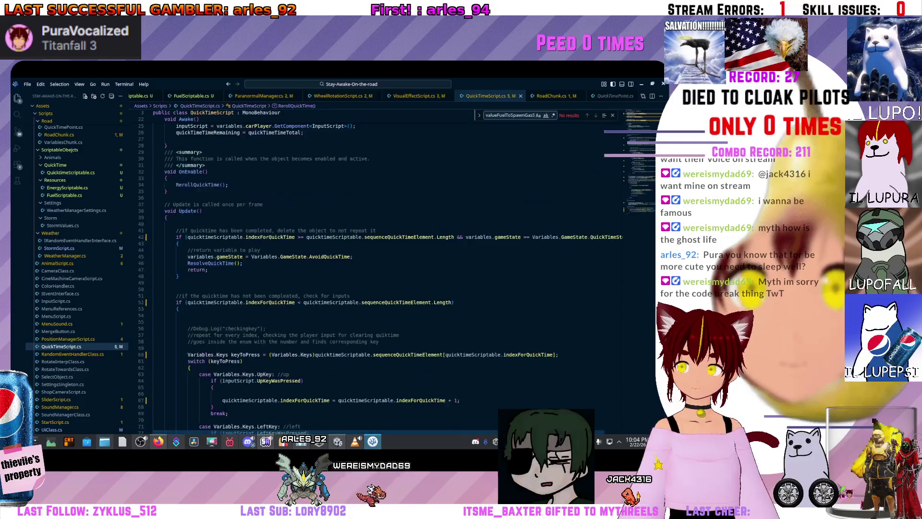
scroll(380, 269, up, 7)
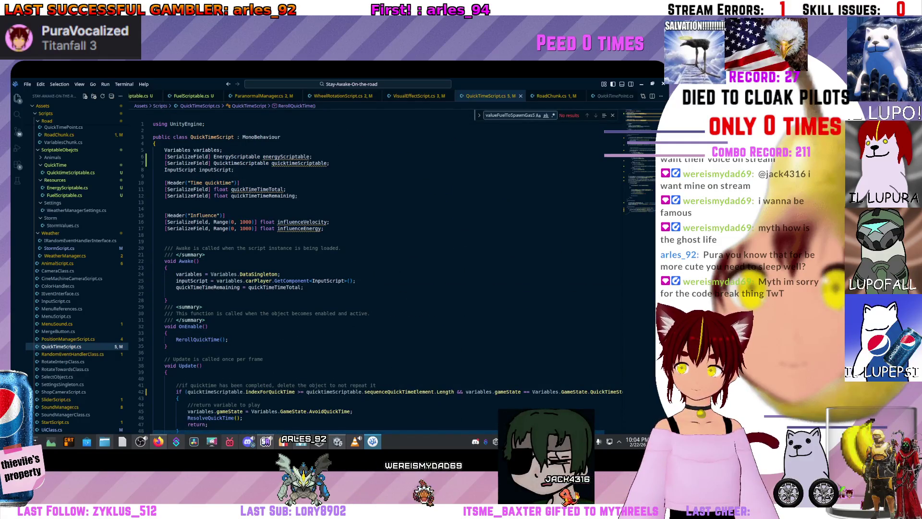
drag(300, 195, 185, 182)
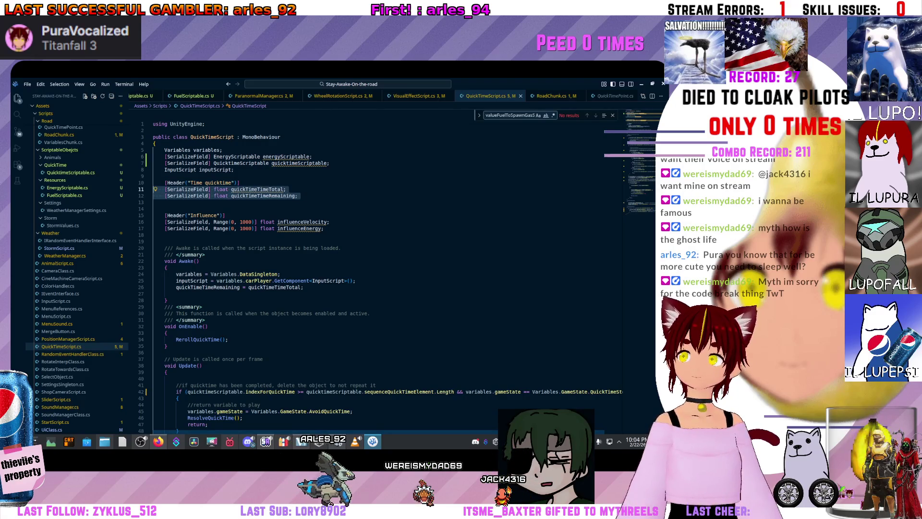
drag(165, 188, 297, 195)
key(shift+Up)
key(shift+Up)
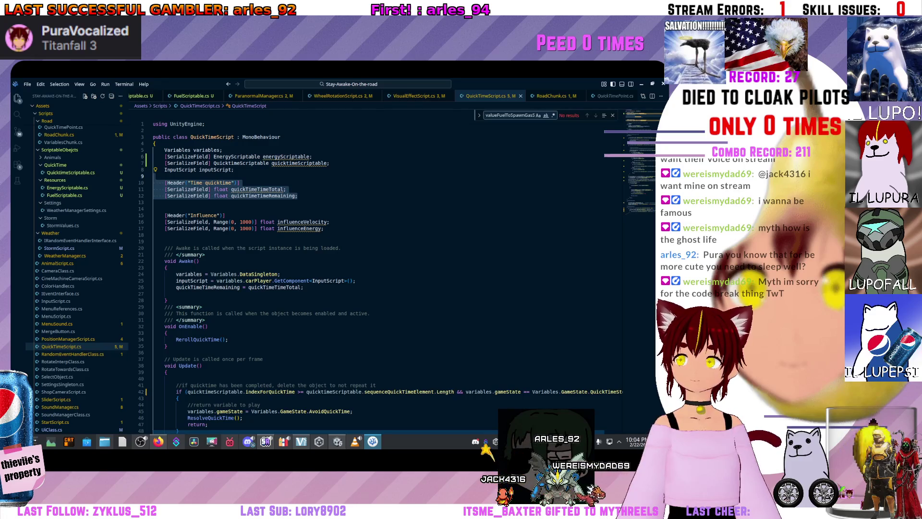
key(shift+Up)
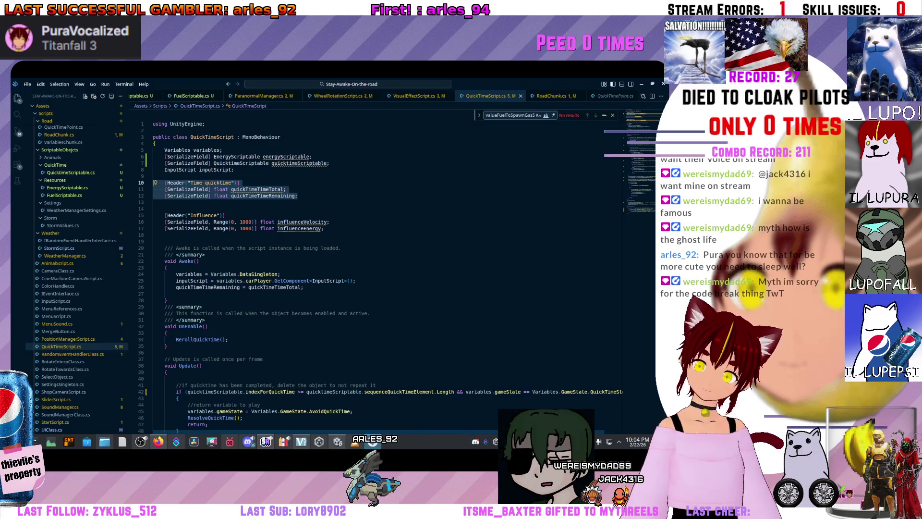
key(shift+Down)
key(shift+Down)
key(shift+Down)
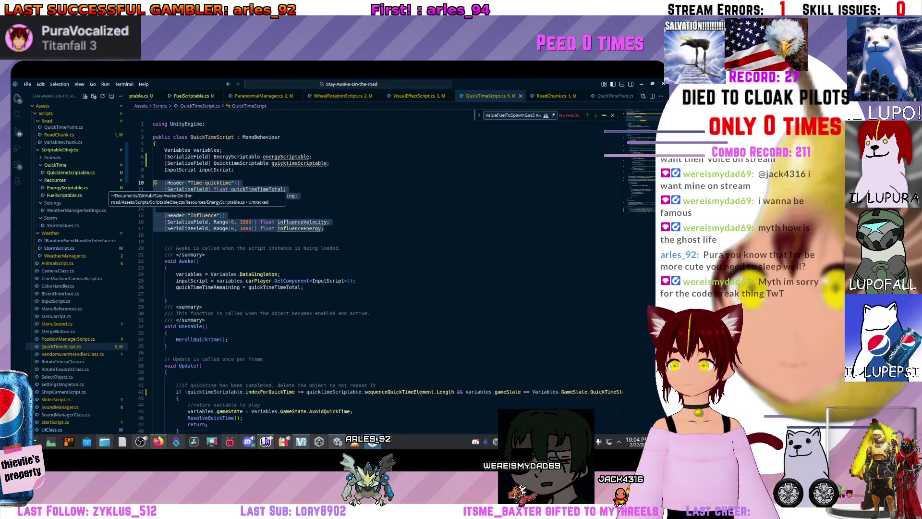
click(298, 196)
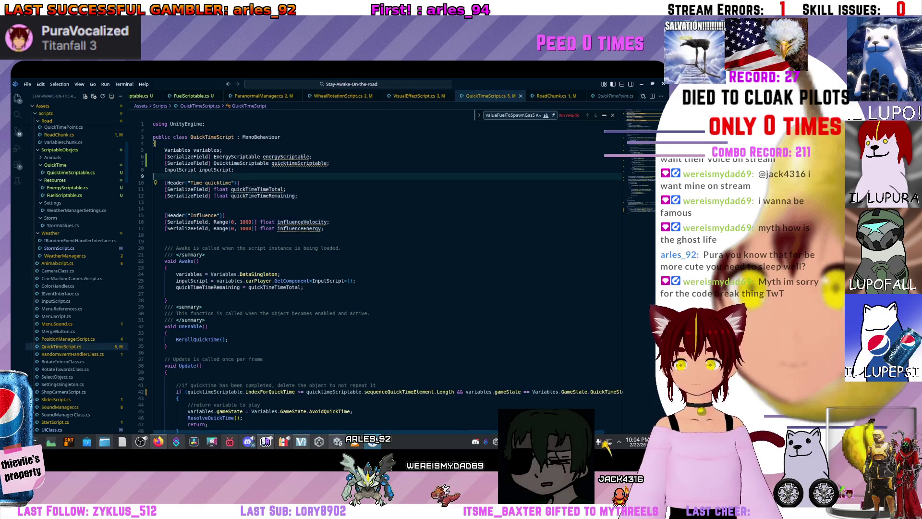
key(shift+Up)
key(shift+Up)
key(shift+Up)
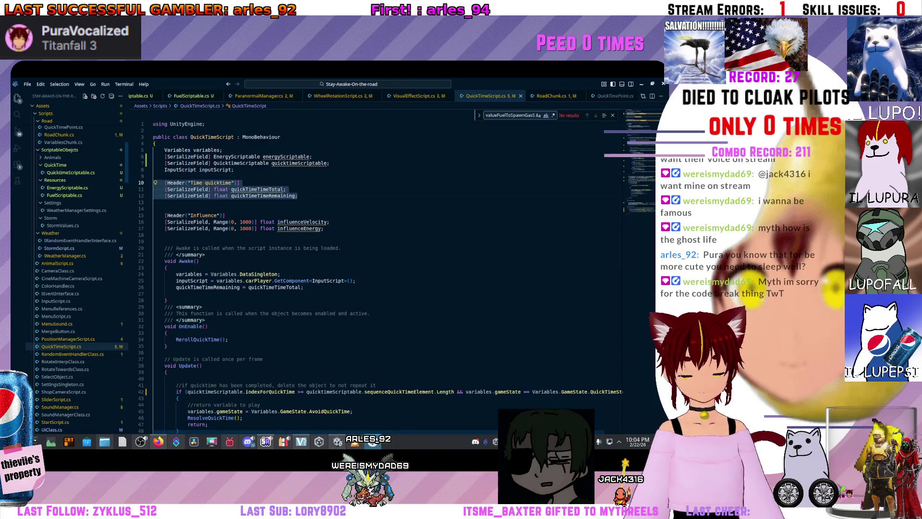
Cut the selected block, remove leftover blank lines, and switch to QuicktimeScriptable.cs
key(BackSpace)
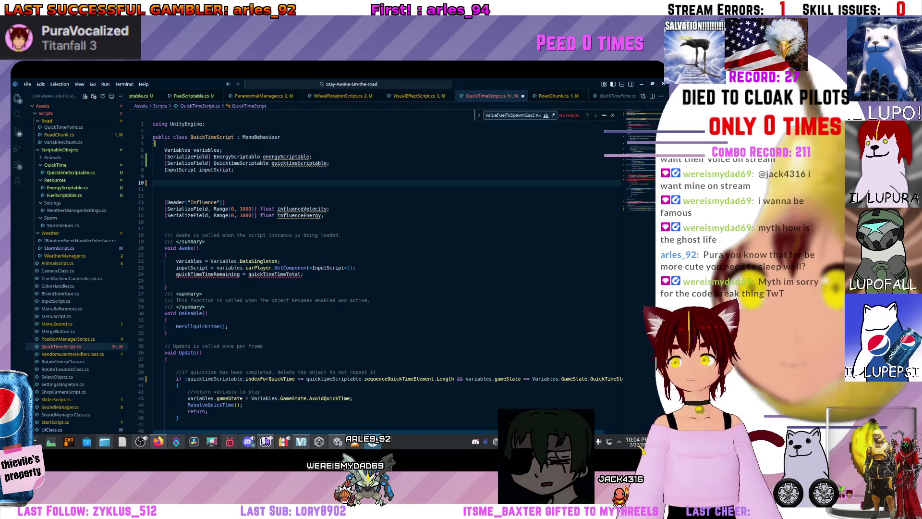
key(BackSpace)
key(BackSpace)
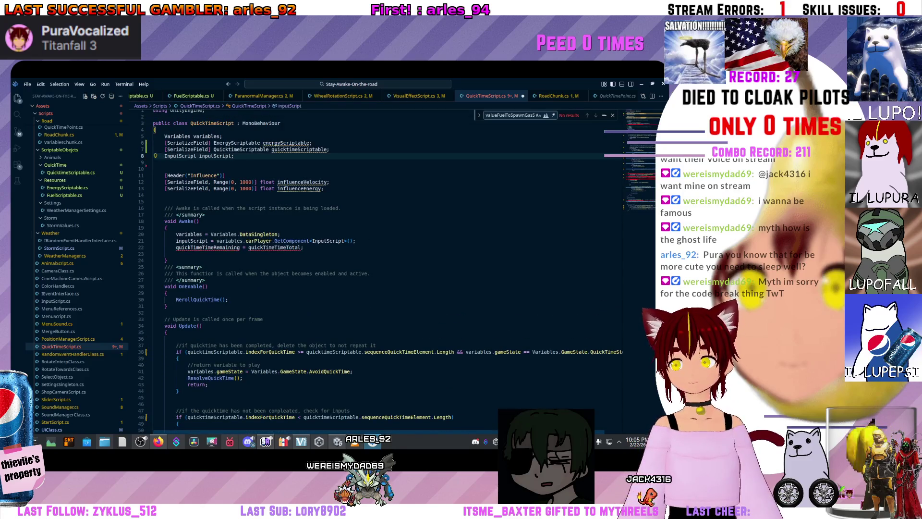
key(Down)
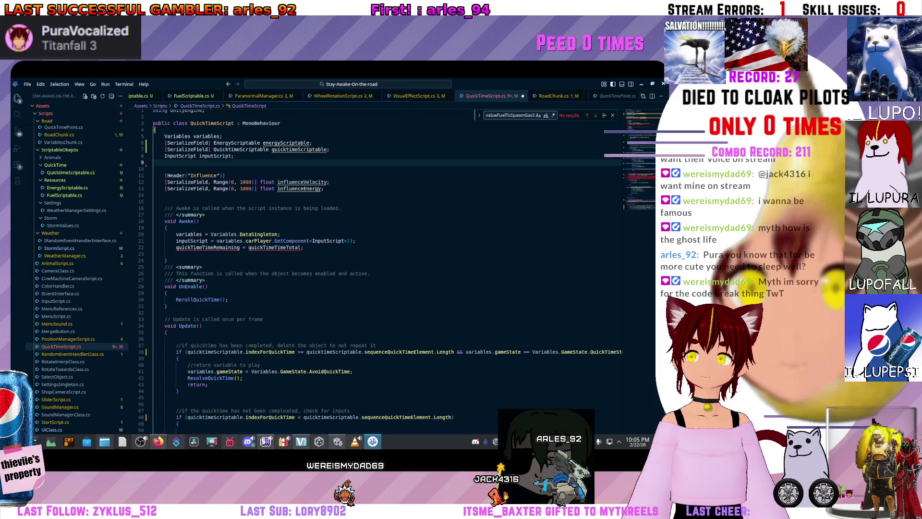
key(ctrl+Tab)
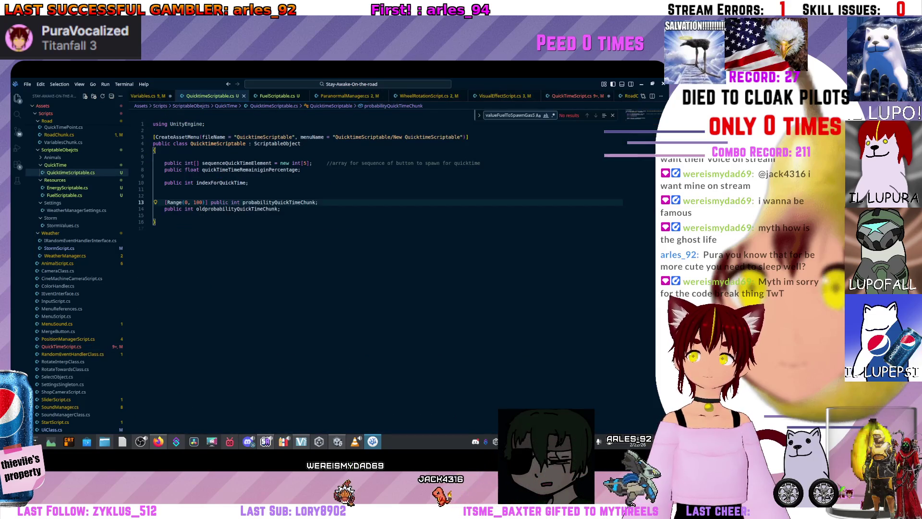
Paste the Time quicktime header and two float fields under the class brace and reformat
key(Up)
key(Up)
key(Up)
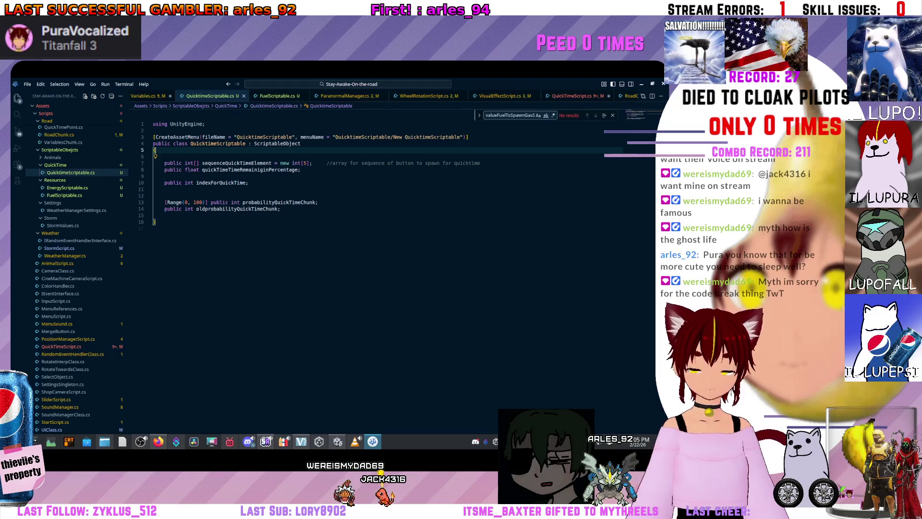
text([Header("Time quicktime")]     [SerializeField] float quickTimeTotal;     [SerializeField] float quickTimeRemaining;)
click(215, 169)
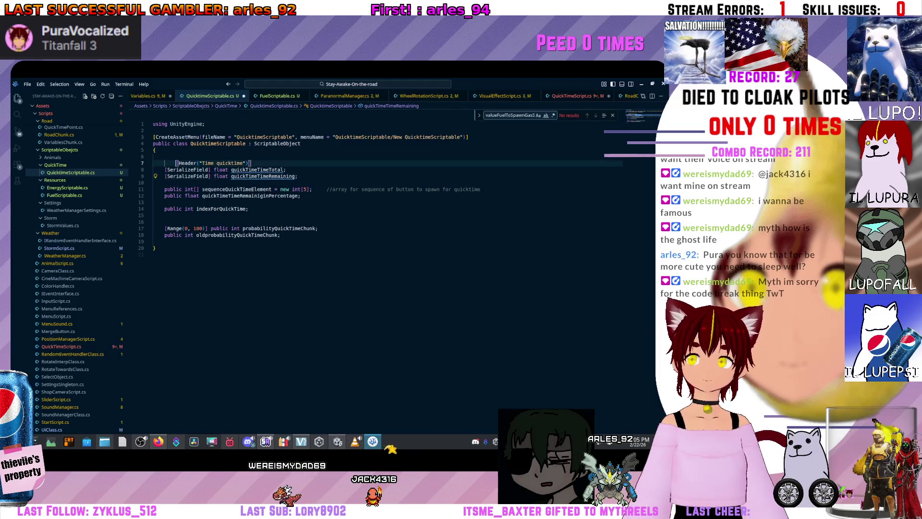
key(shift+alt+f)
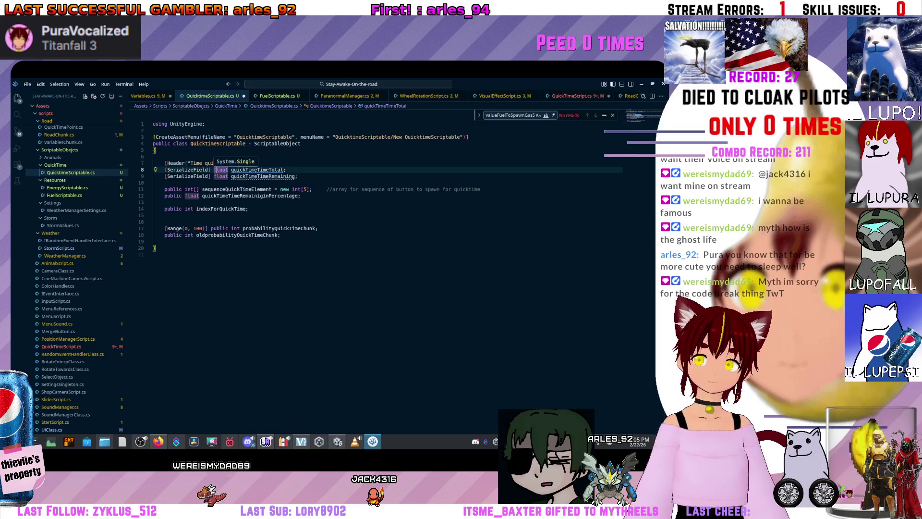
Replace [SerializeField] with public on quickTimeTimeTotal and quickTimeTimeRemaining
key(shift+Home)
key(BackSpace)
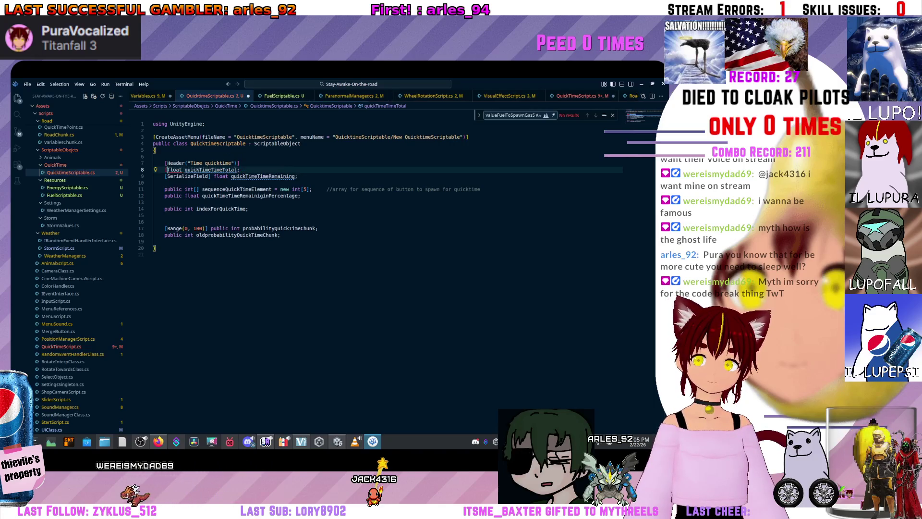
text(bl)
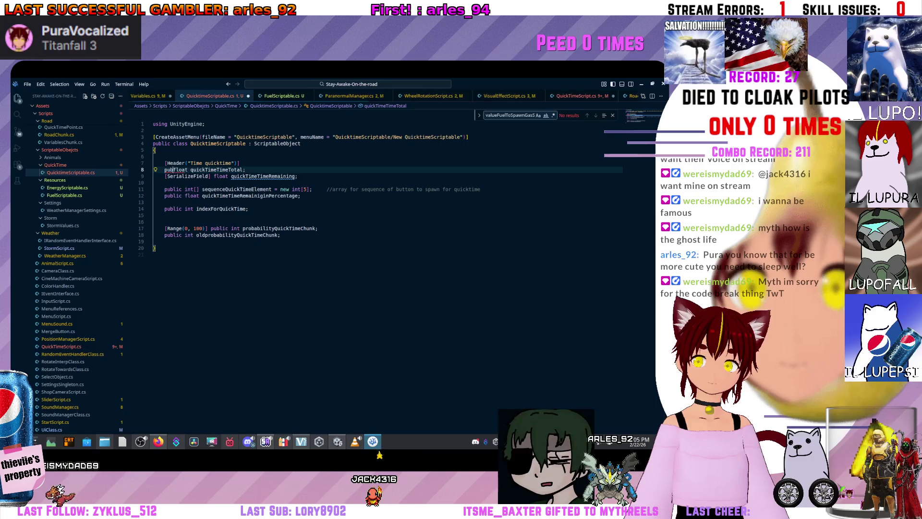
text(ic)
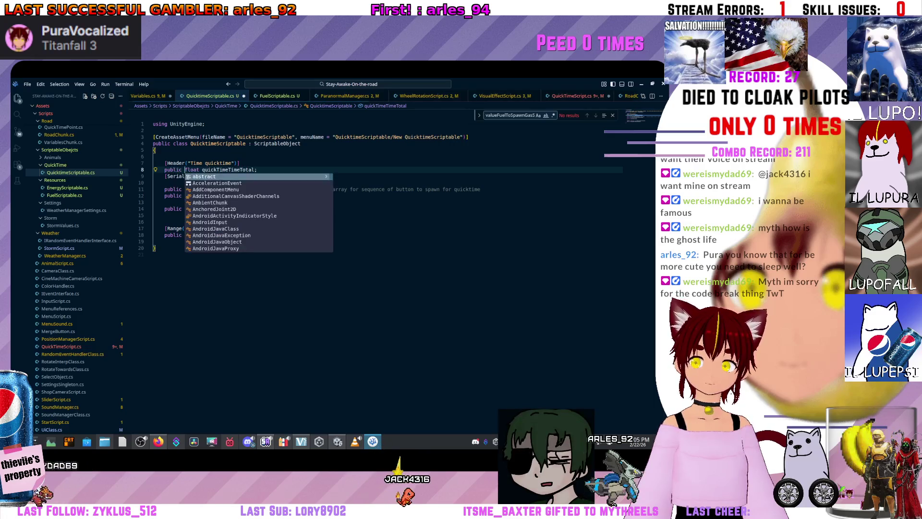
click(191, 163)
drag(215, 176, 164, 176)
key(Delete)
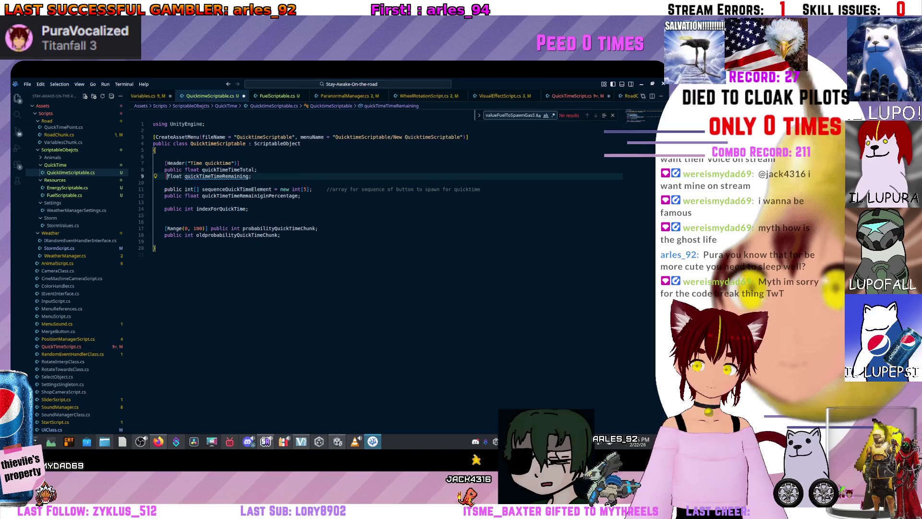
text(public)
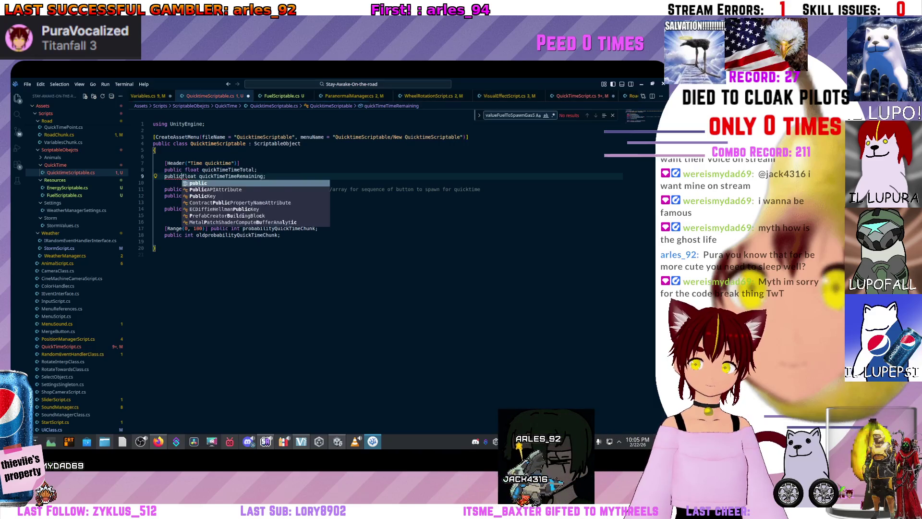
click(204, 163)
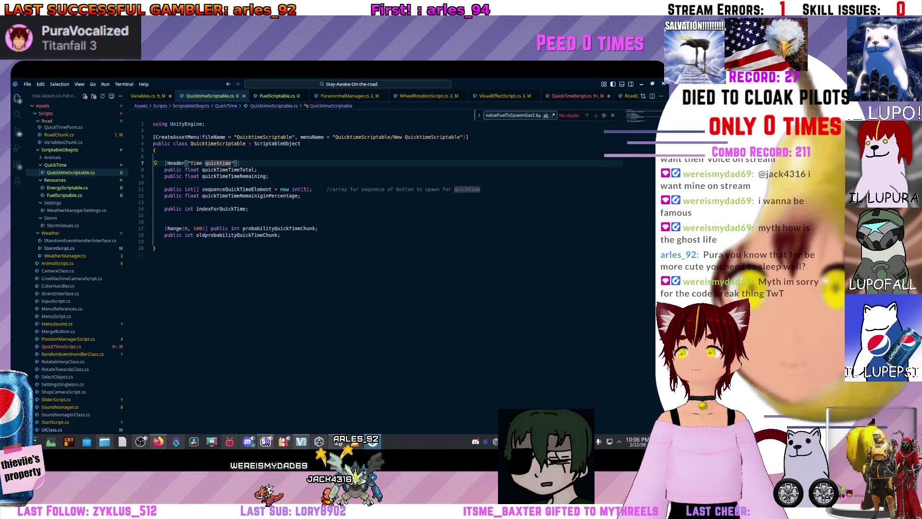
click(268, 177)
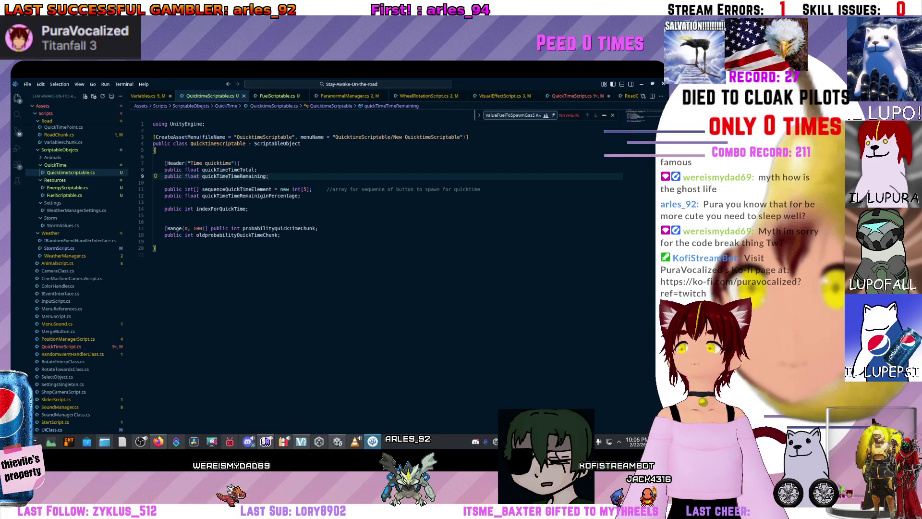
Back in QuickTimeScript, type a [SerializeField] line and move it above InputScript inputScript
key(ctrl+Tab)
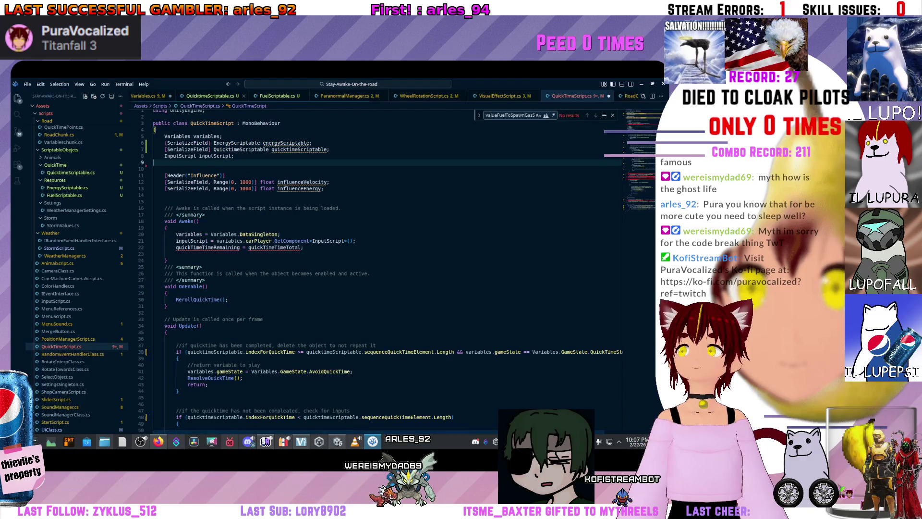
click(154, 169)
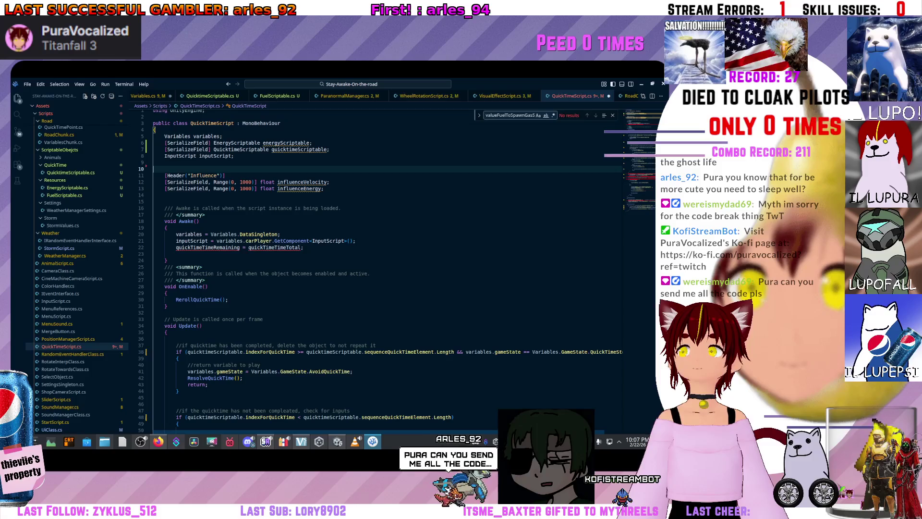
key(Tab)
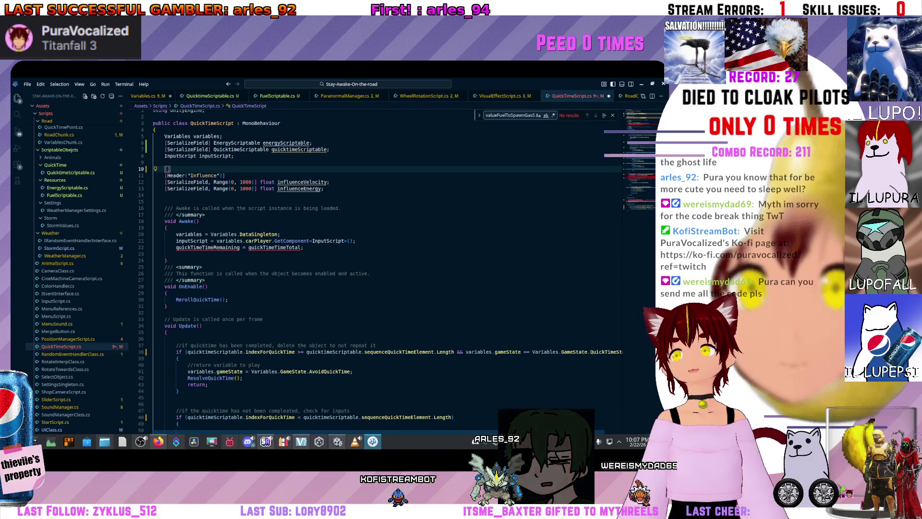
text(Seria)
key(Tab)
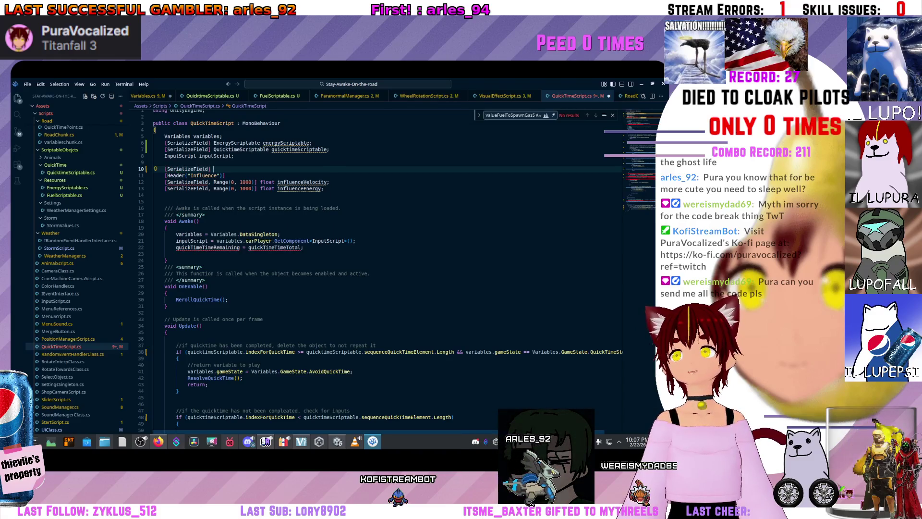
key(ctrl+space)
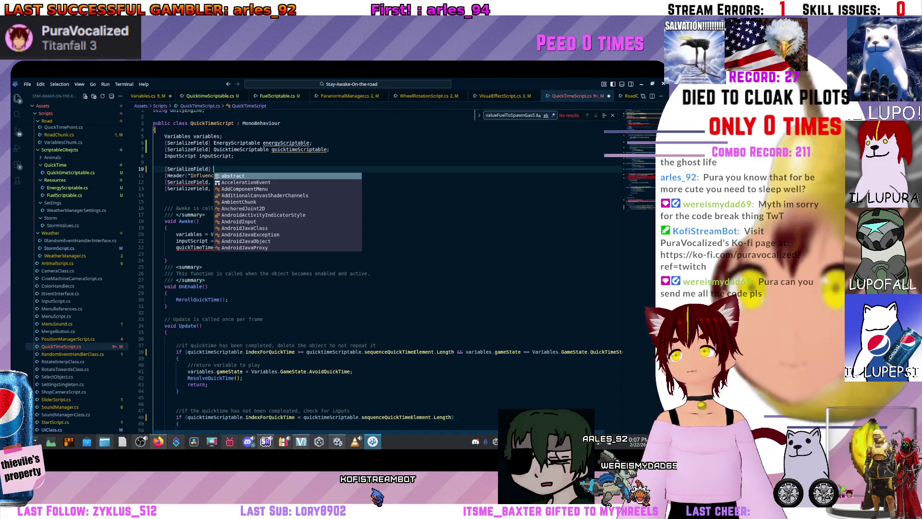
key(Escape)
key(alt+Up)
key(alt+Up)
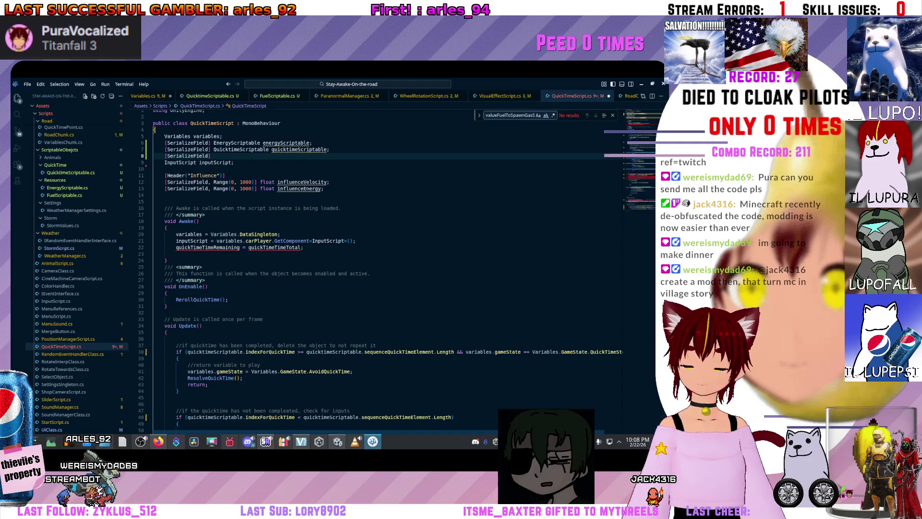
Delete the [SerializeField] attribute line and go to the time-remaining assignment in Awake
scroll(336, 96, down, 2)
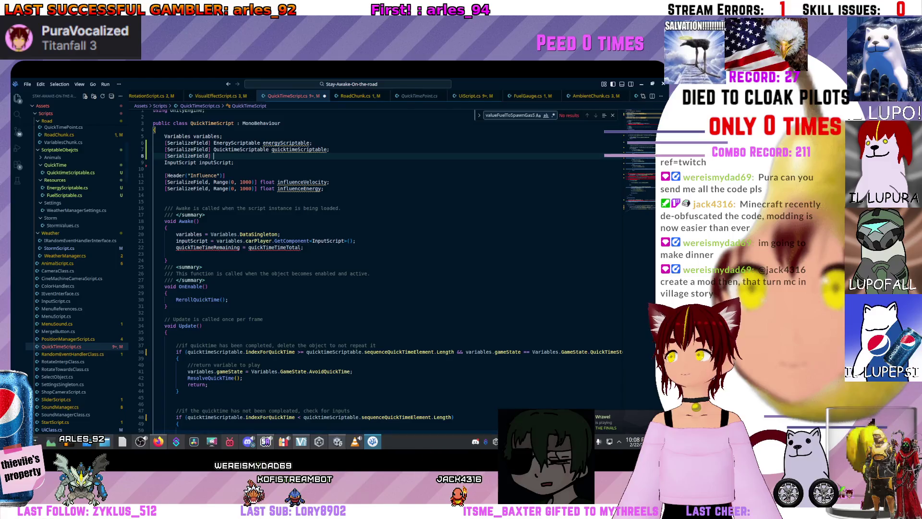
scroll(385, 269, up, 1)
key(ctrl+BackSpace)
key(ctrl+BackSpace)
key(ctrl+BackSpace)
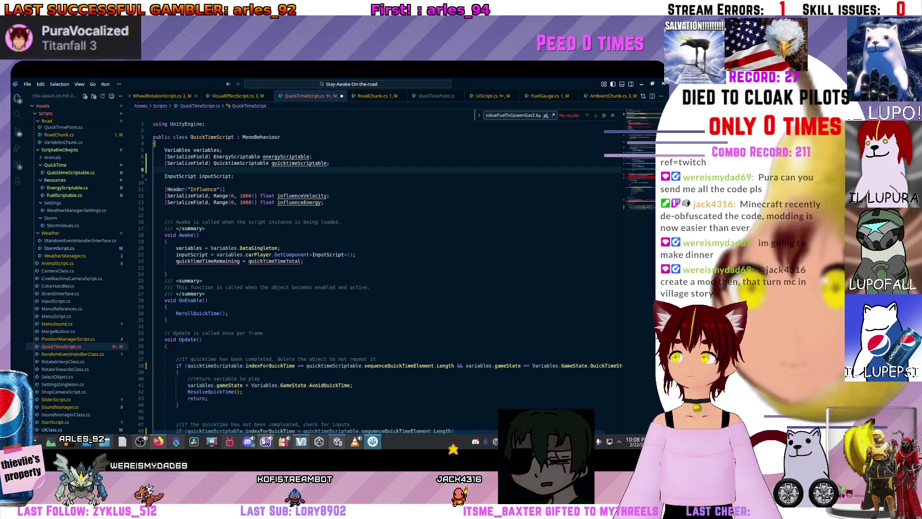
scroll(219, 95, up, 5)
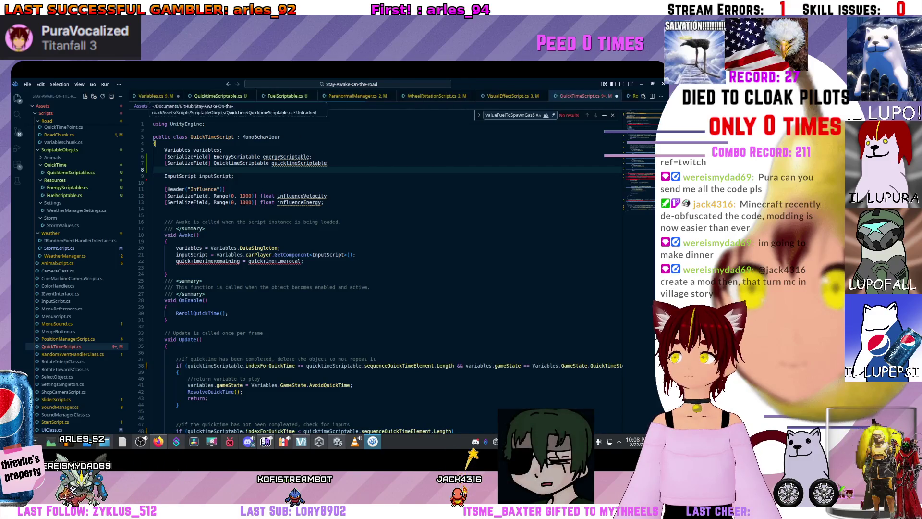
click(176, 261)
scroll(175, 261, down, 4)
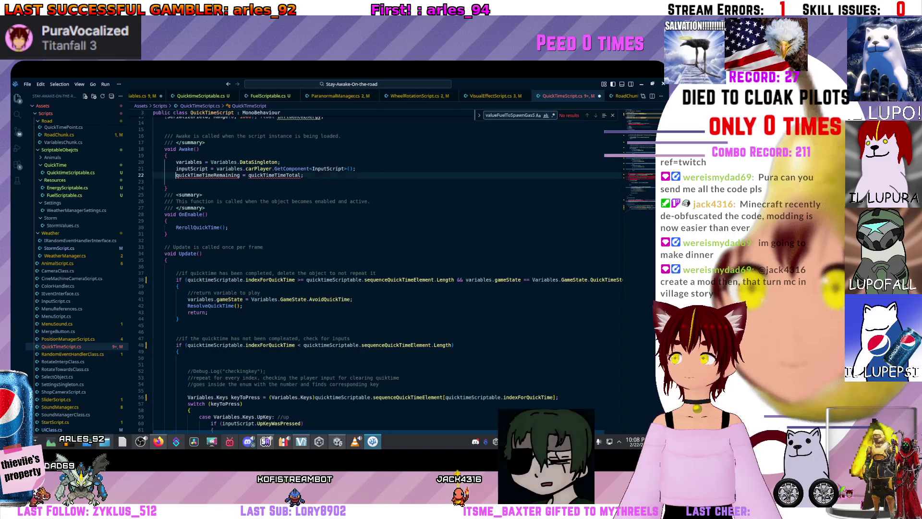
scroll(324, 269, up, 4)
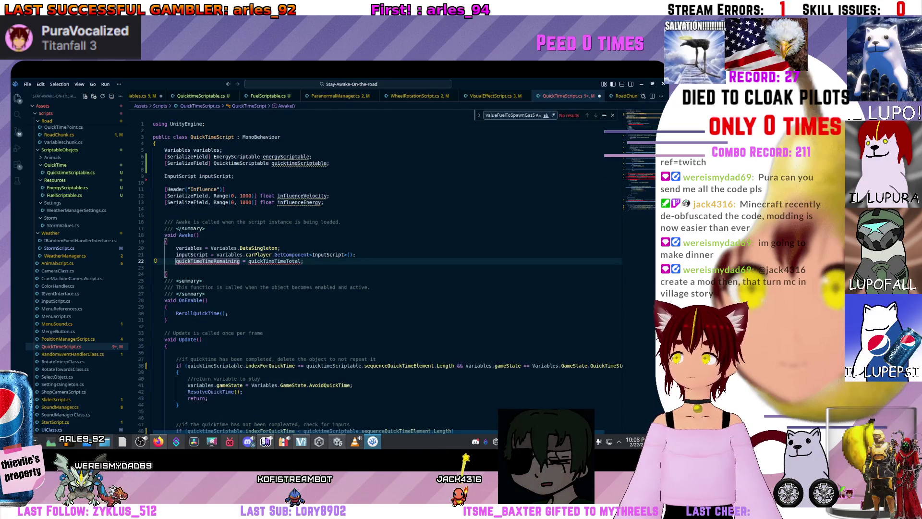
Prefix quickTimeTimeRemaining in Awake with quicktimeScriptable
text(Quic)
key(BackSpace)
key(BackSpace)
key(BackSpace)
text(quick)
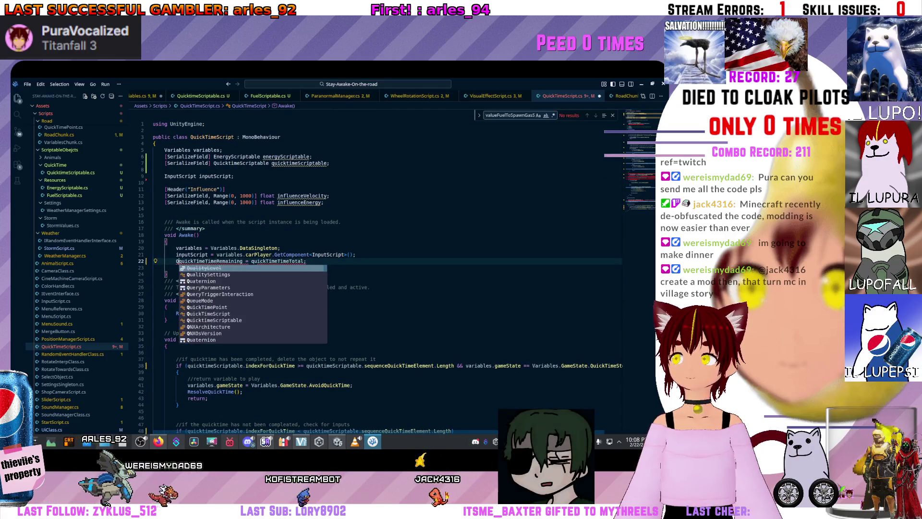
text(t)
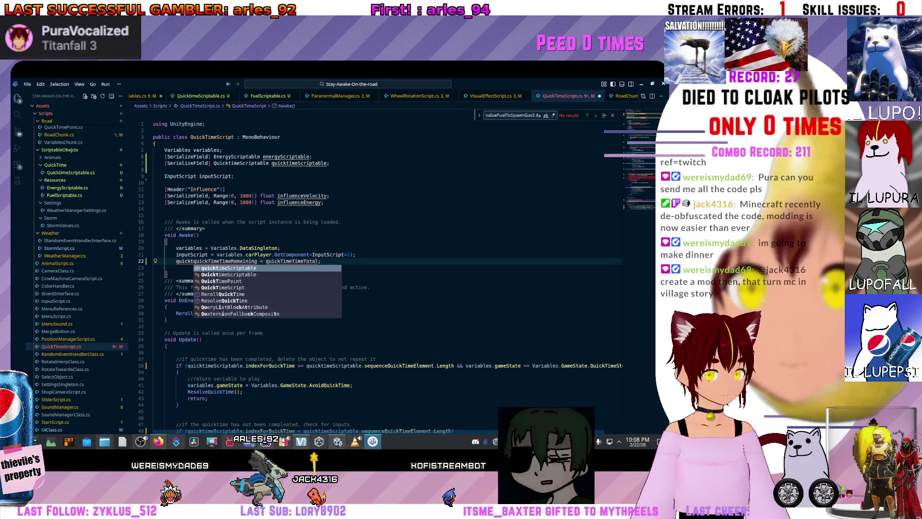
text(.)
key(BackSpace)
key(BackSpace)
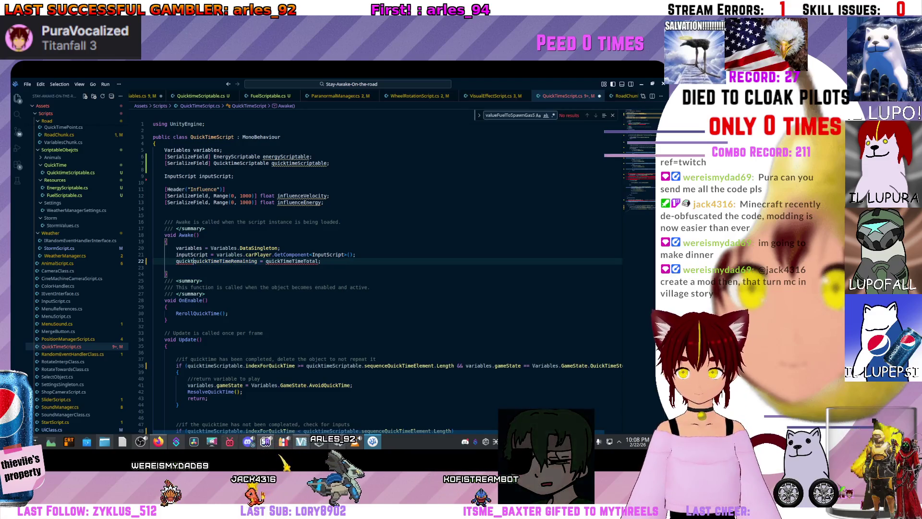
text(T)
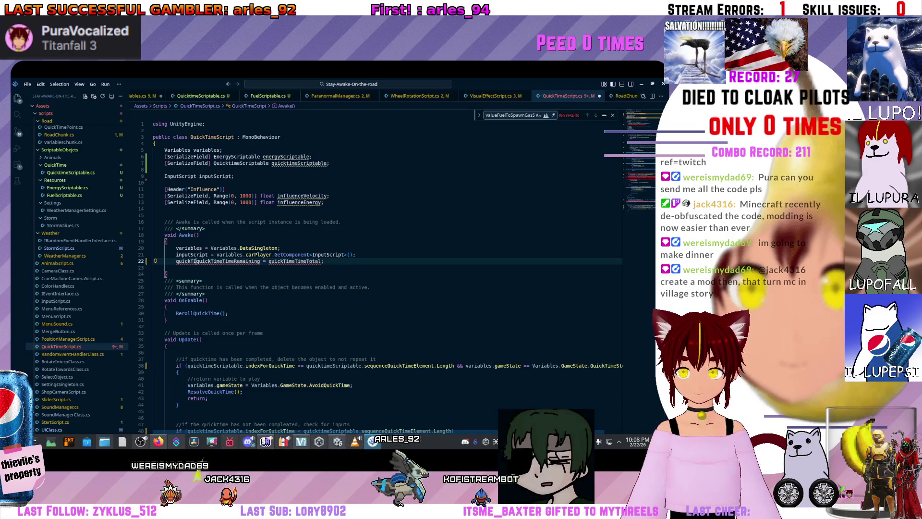
text(IM)
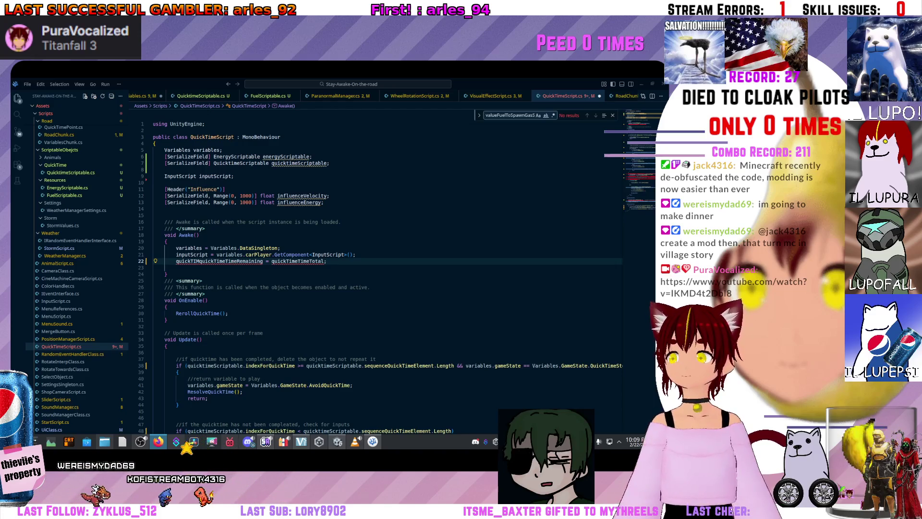
click(200, 261)
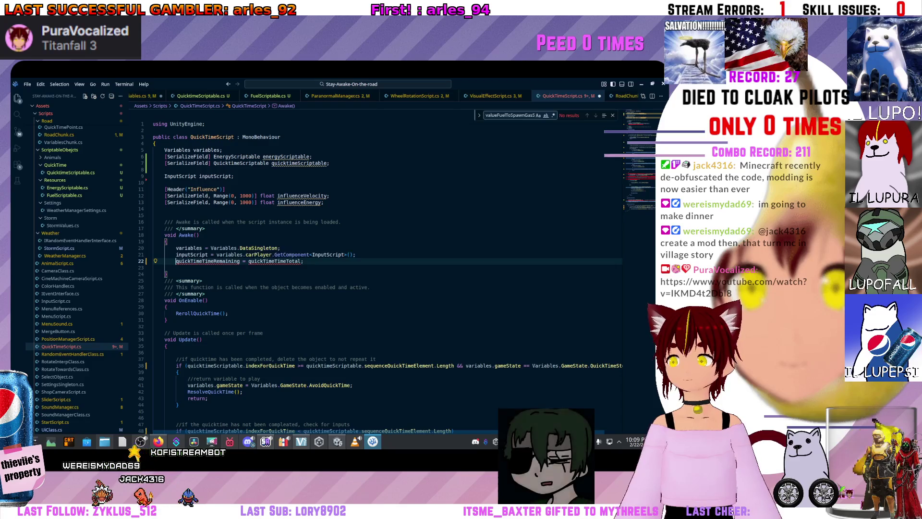
key(BackSpace)
key(BackSpace)
key(BackSpace)
text(ck)
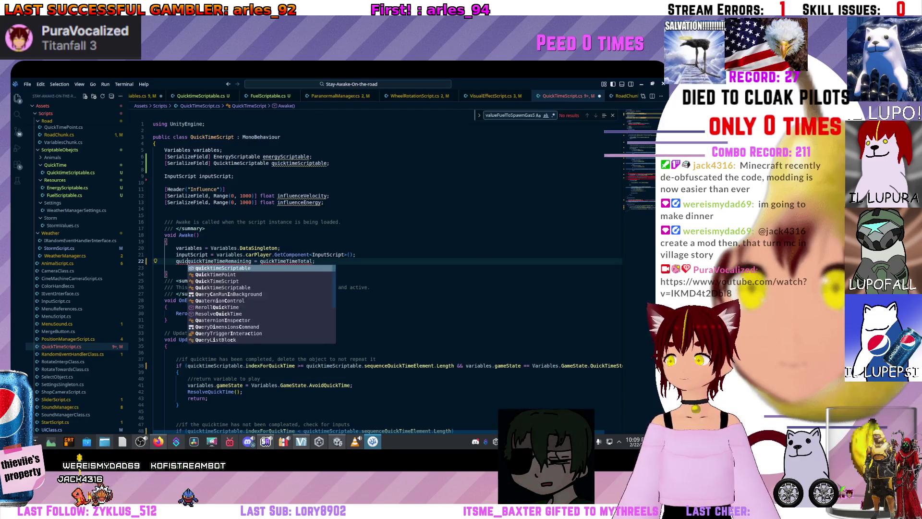
key(Down)
key(Down)
key(Down)
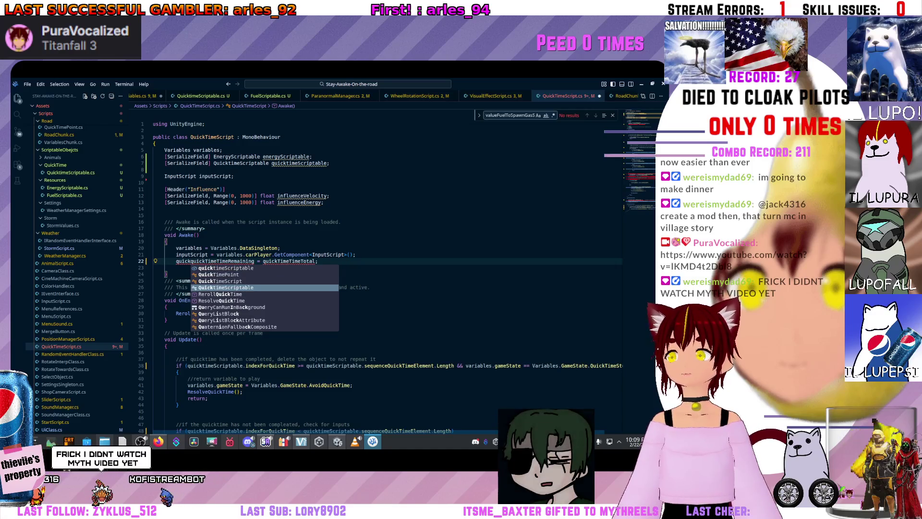
key(Return)
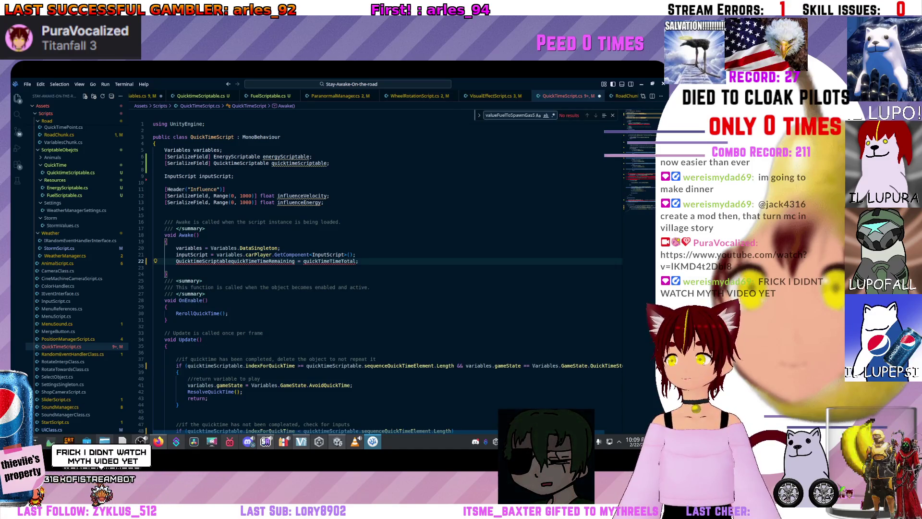
text(.)
key(Escape)
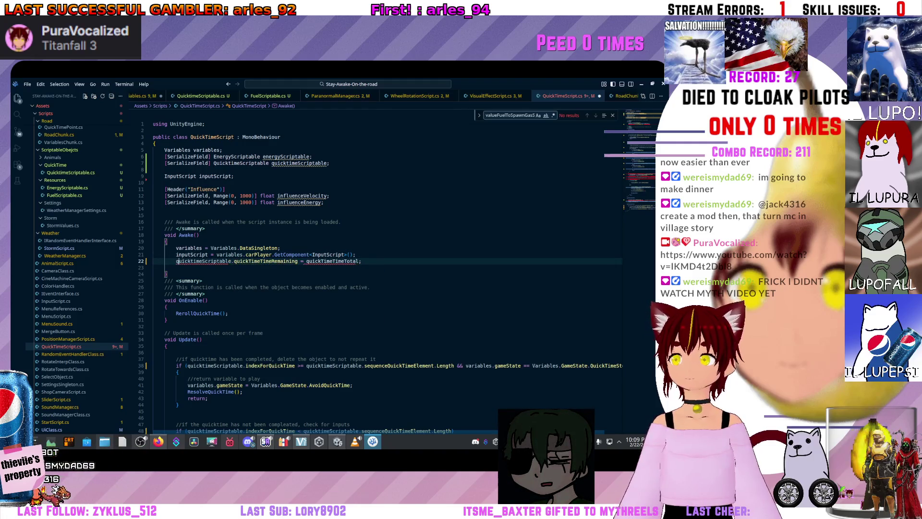
Prefix quickTimeTimeTotal on the same line with quicktimeScriptable
click(298, 261)
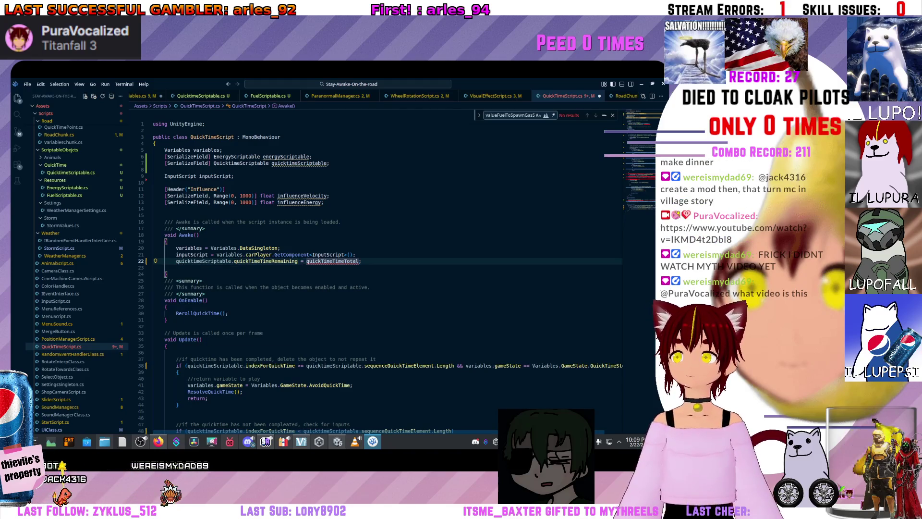
text(quci)
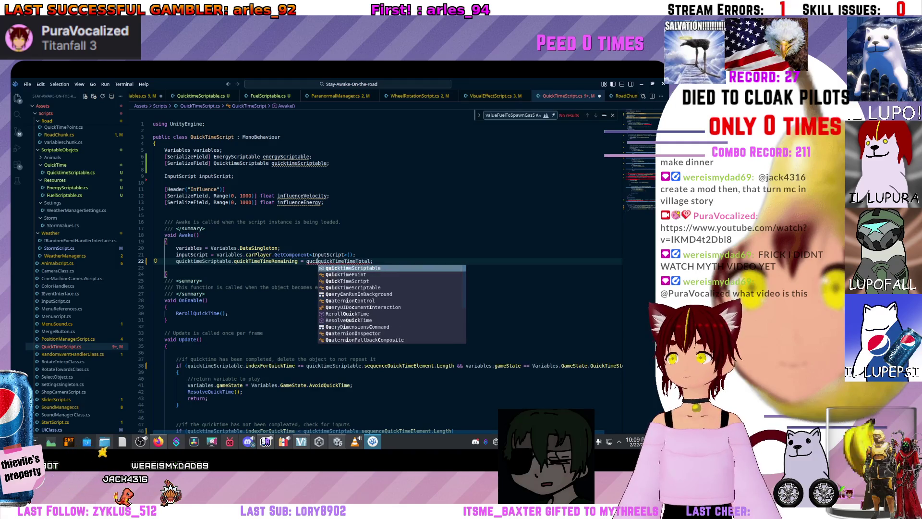
key(Tab)
text(.)
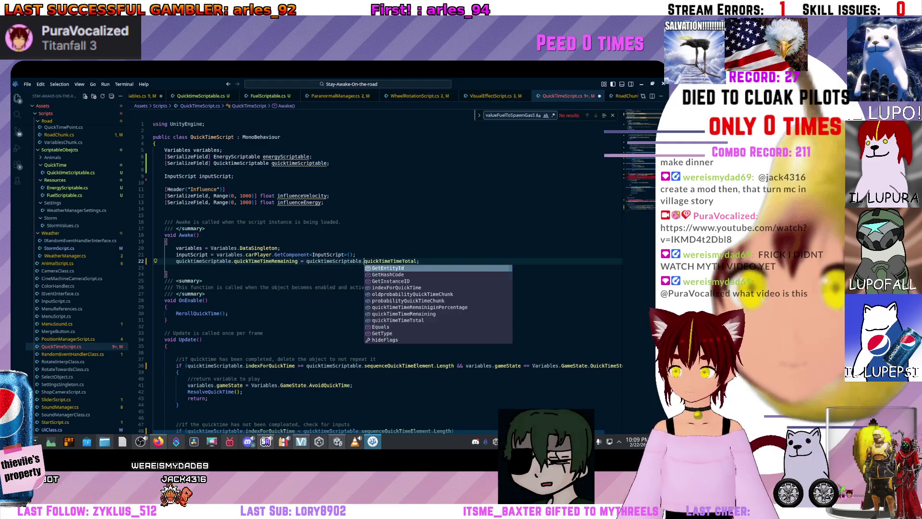
click(187, 254)
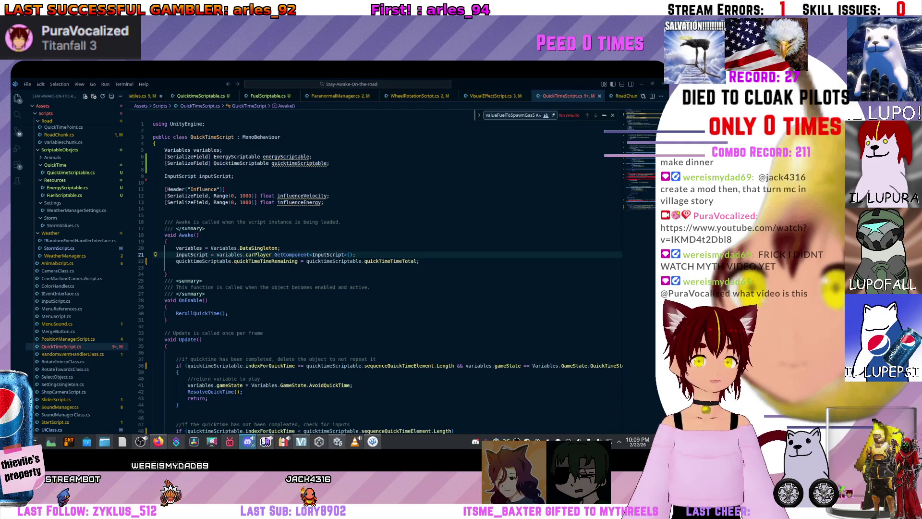
key(alt+Tab)
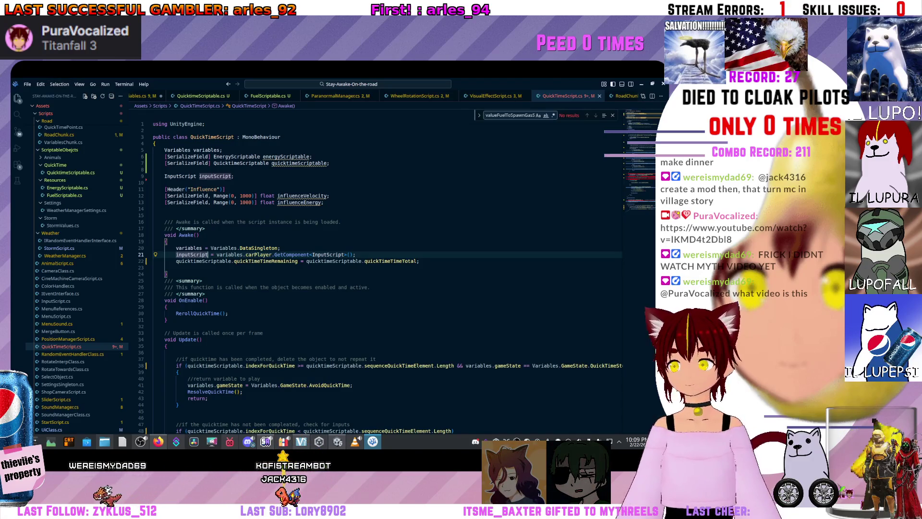
click(202, 280)
click(153, 268)
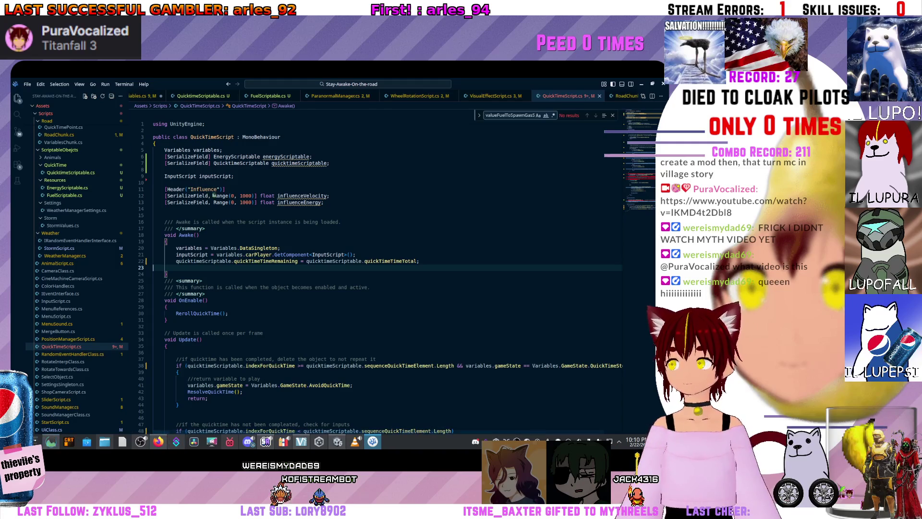
mouse_move(371, 268)
mouse_down()
mouse_move(297, 294)
mouse_move(0, 327)
mouse_up()
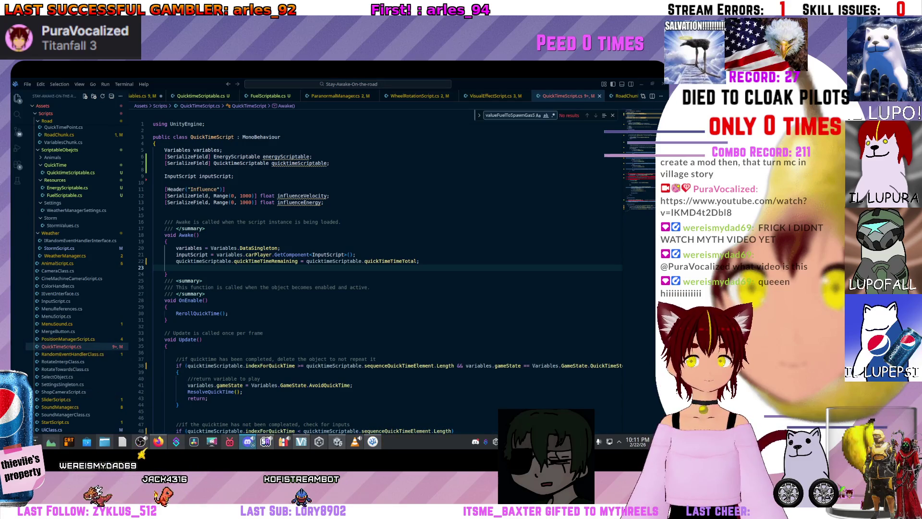
key(alt+Tab)
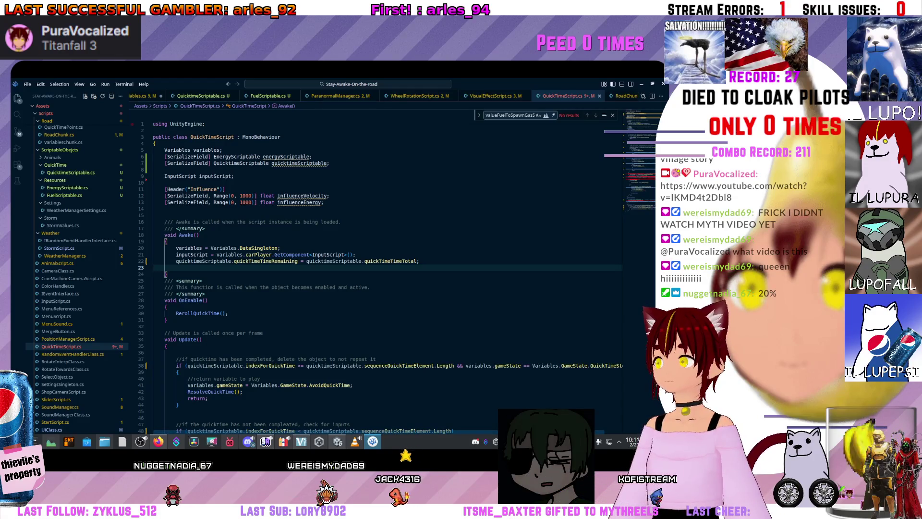
scroll(77, 269, up, 10)
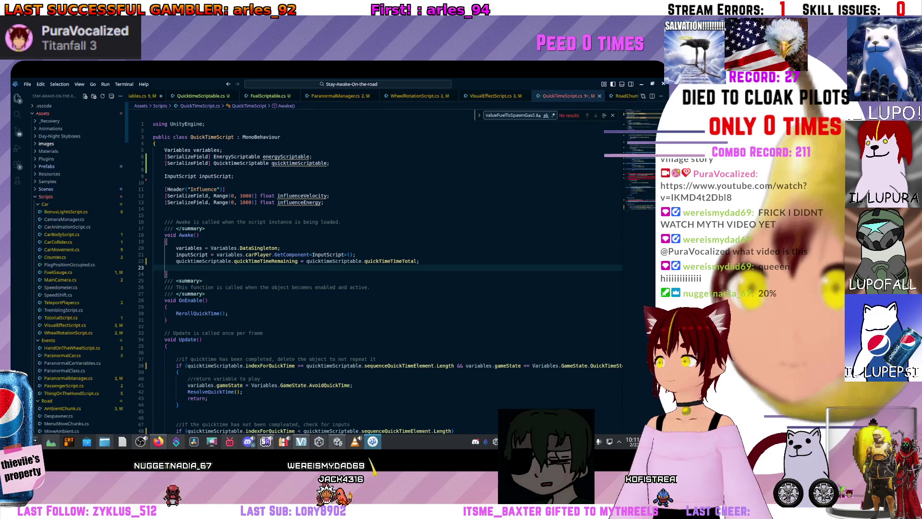
scroll(77, 279, down, 15)
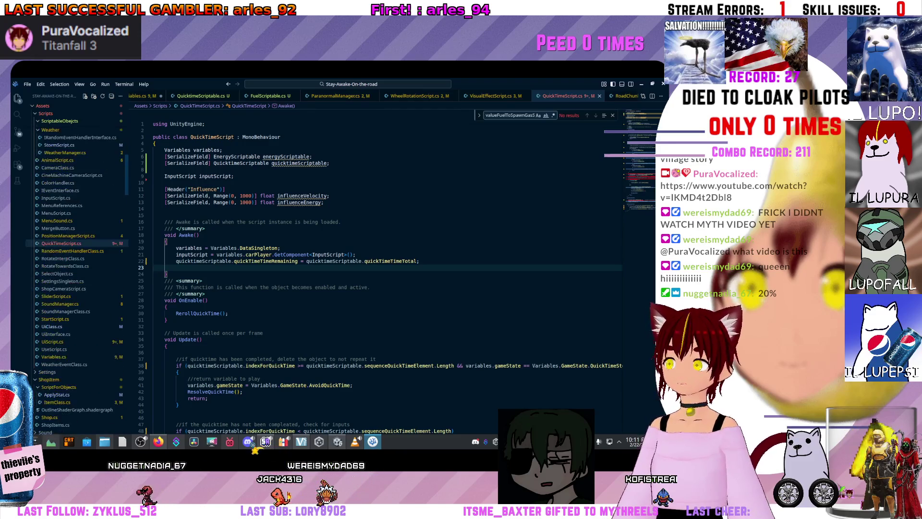
scroll(384, 269, down, 10)
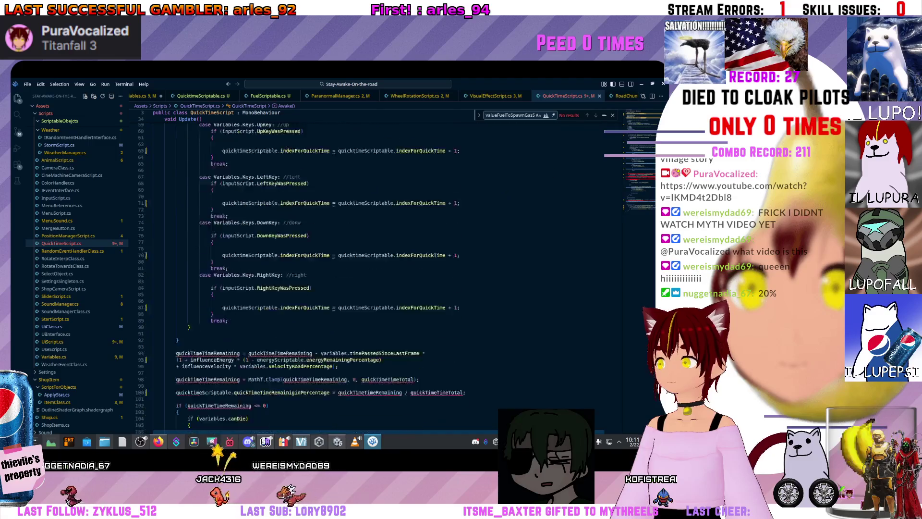
scroll(384, 269, down, 9)
click(176, 353)
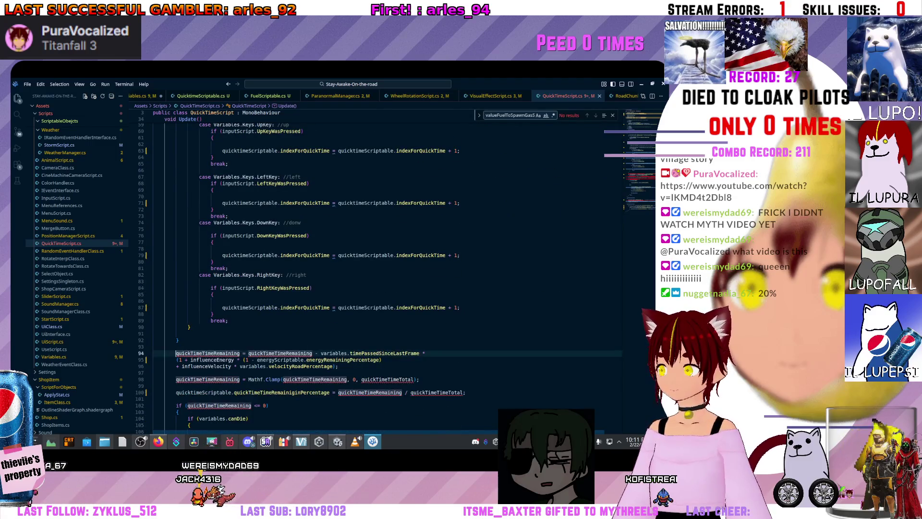
key(ctrl+v)
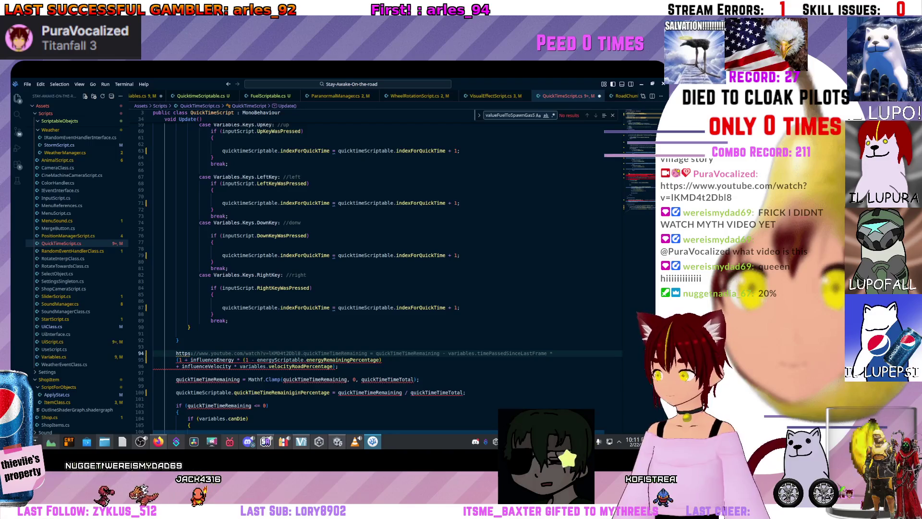
key(ctrl+z)
scroll(384, 269, up, 19)
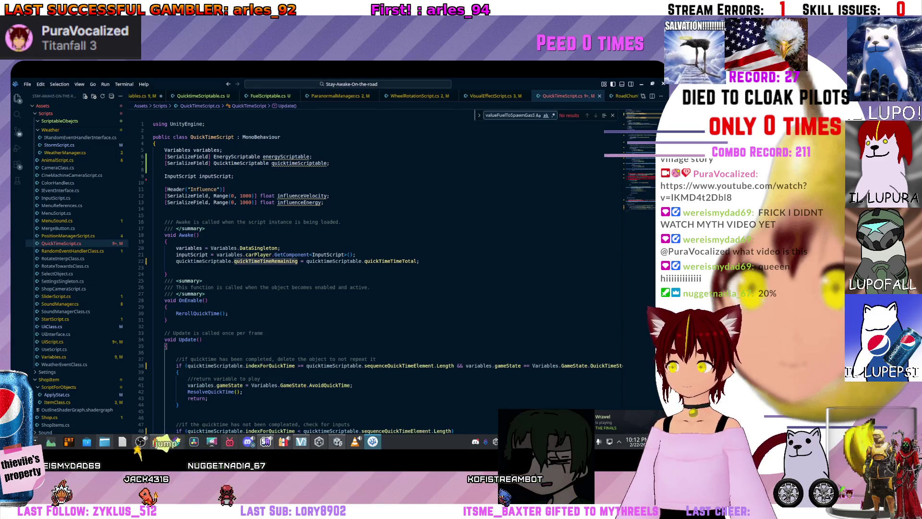
click(196, 235)
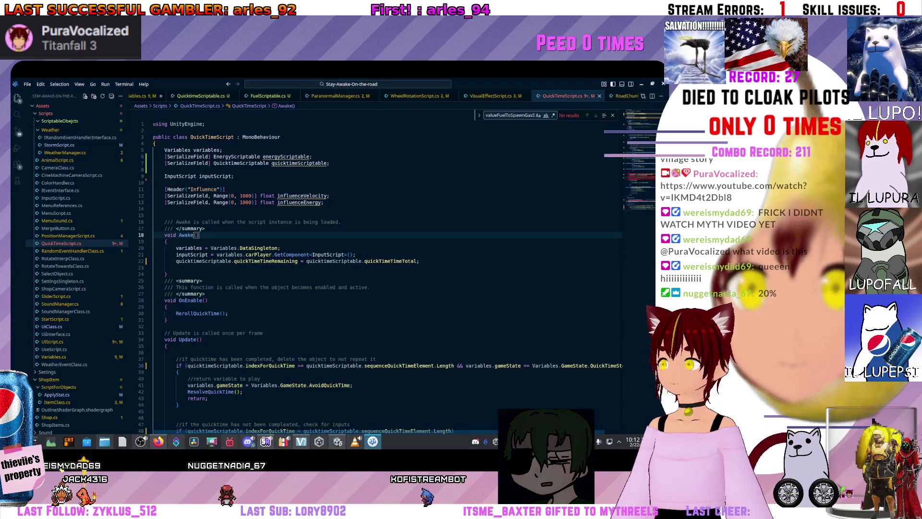
click(300, 163)
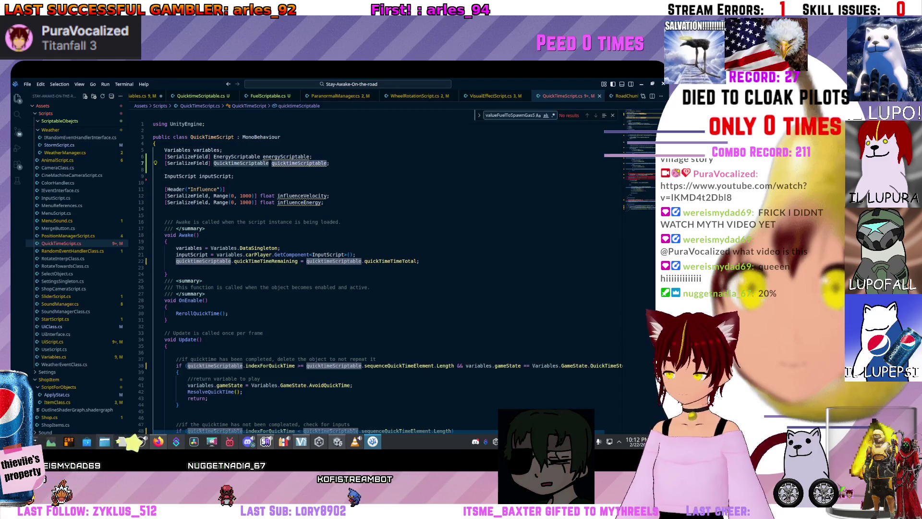
scroll(317, 273, down, 20)
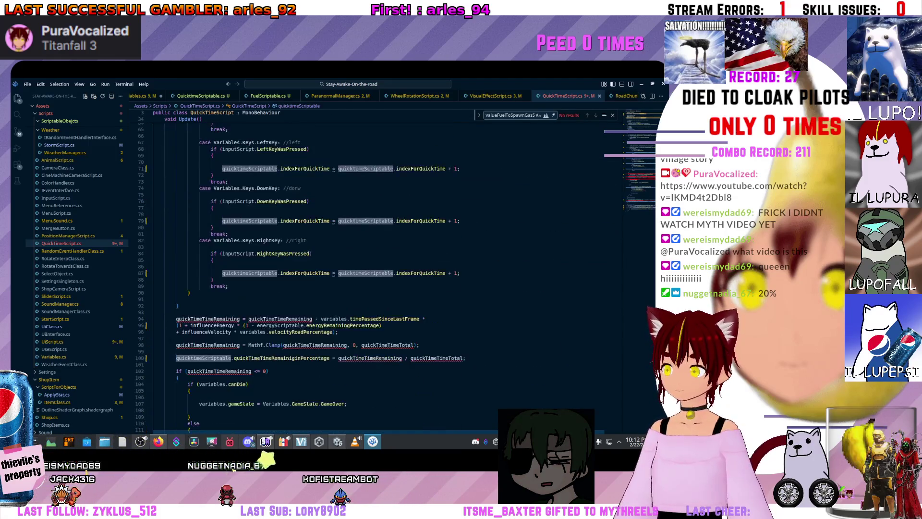
Prefix both quickTimeTimeRemaining references on line 94 with quicktimeScriptable
click(176, 319)
text(quicktimeScriptable.)
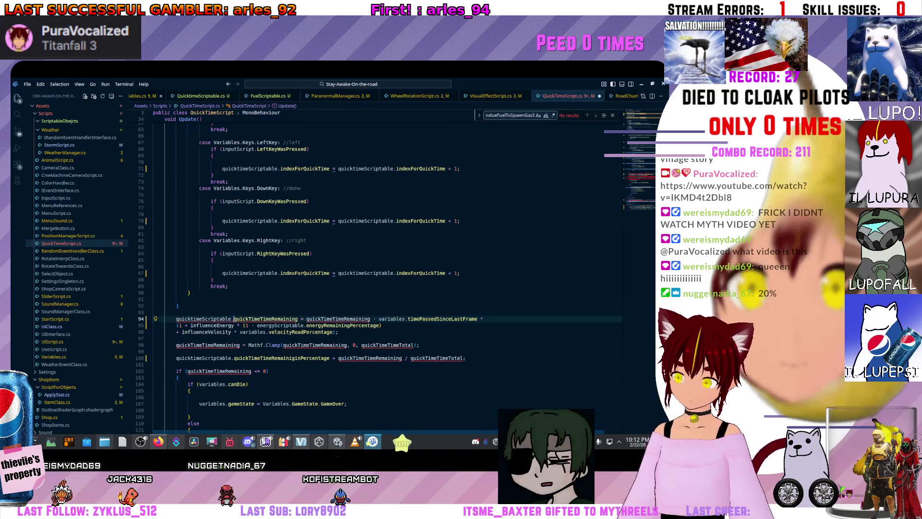
text(.)
click(306, 319)
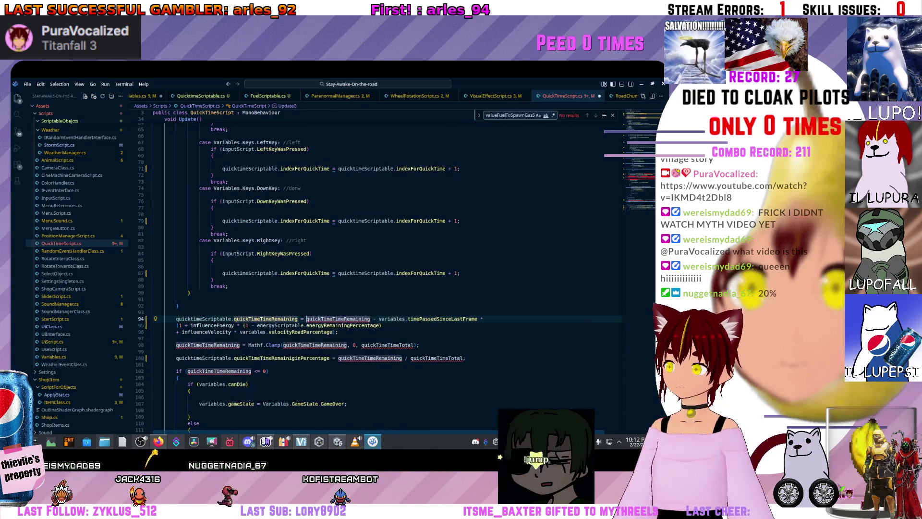
text(quicktimeScriptable)
text(.)
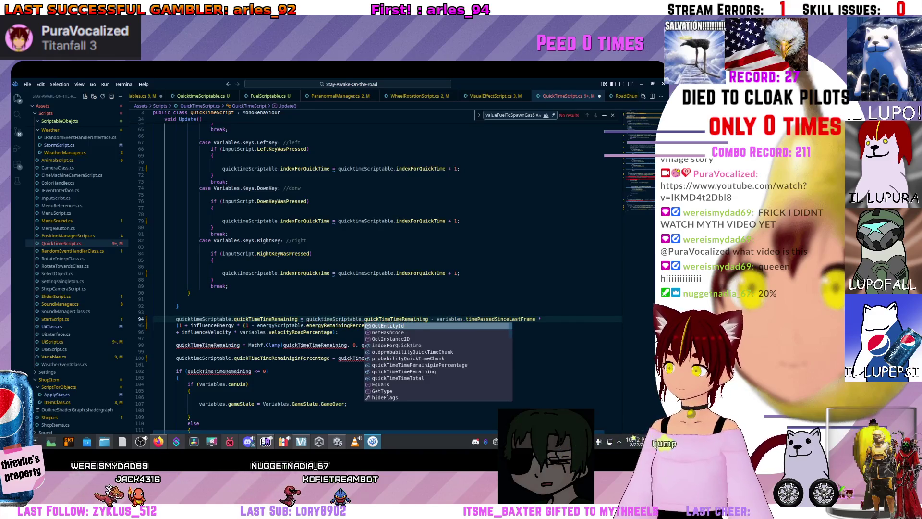
Prefix the quickTimeTimeRemaining and quickTimeTimeTotal references on line 98's Clamp line with quicktimeScriptable
scroll(336, 269, down, 3)
click(176, 293)
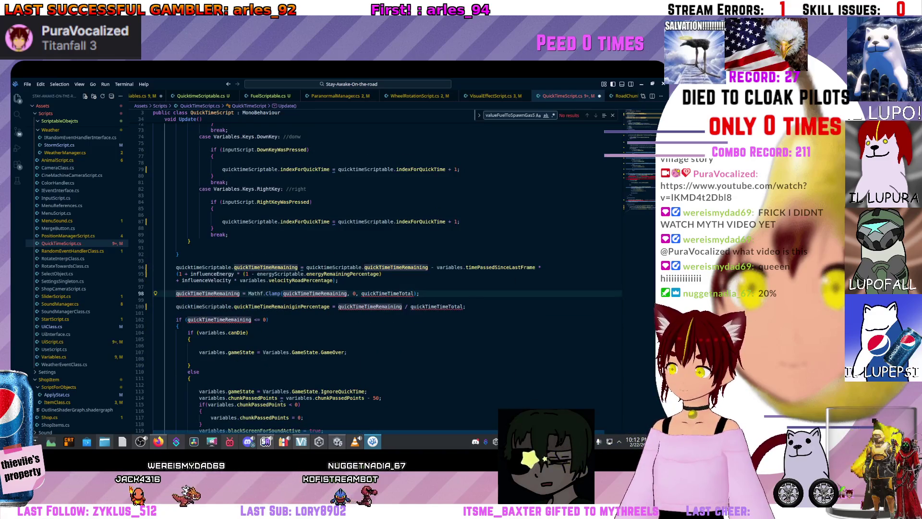
text(quicktimeScriptable)
text(.)
key(Return)
click(341, 293)
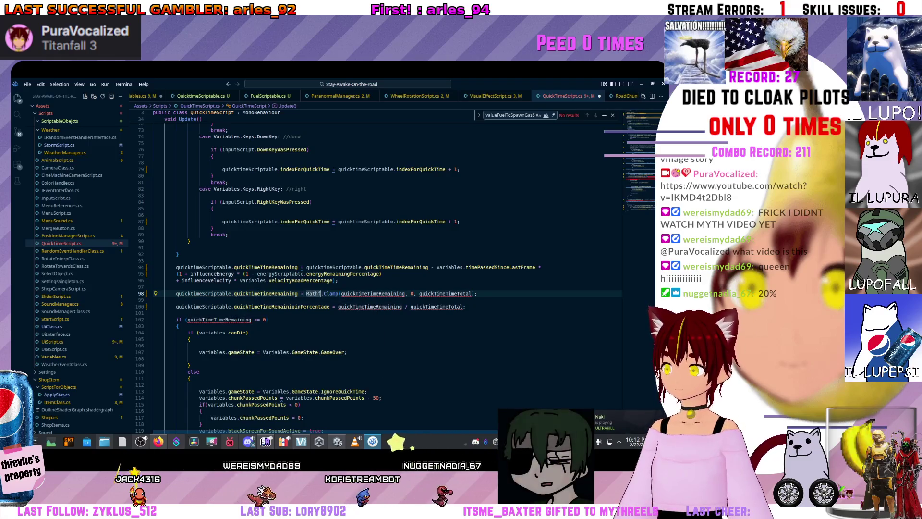
key(ctrl+v)
text(.)
text(.)
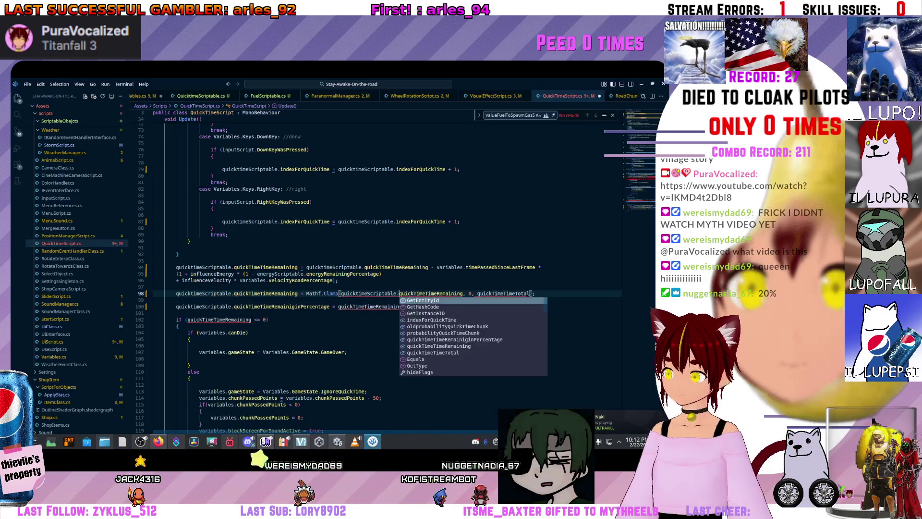
click(476, 293)
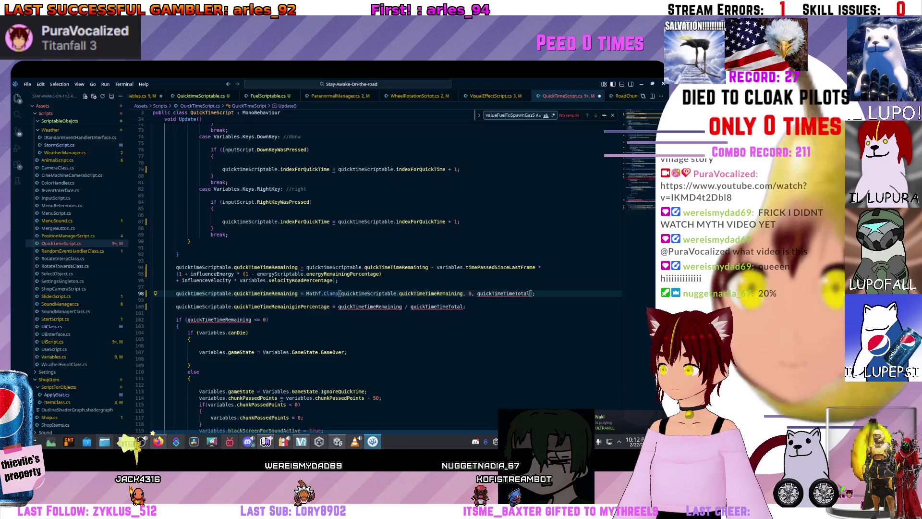
text(quicktimeScriptable)
text(.)
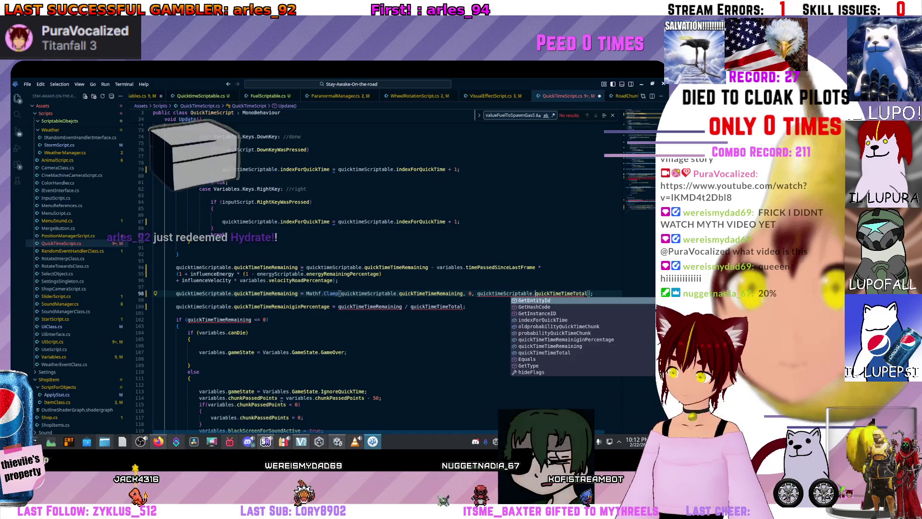
Prefix quickTimeTimeRemaining and quickTimeTimeTotal on line 100 with quicktimeScriptable
scroll(336, 264, down, 1)
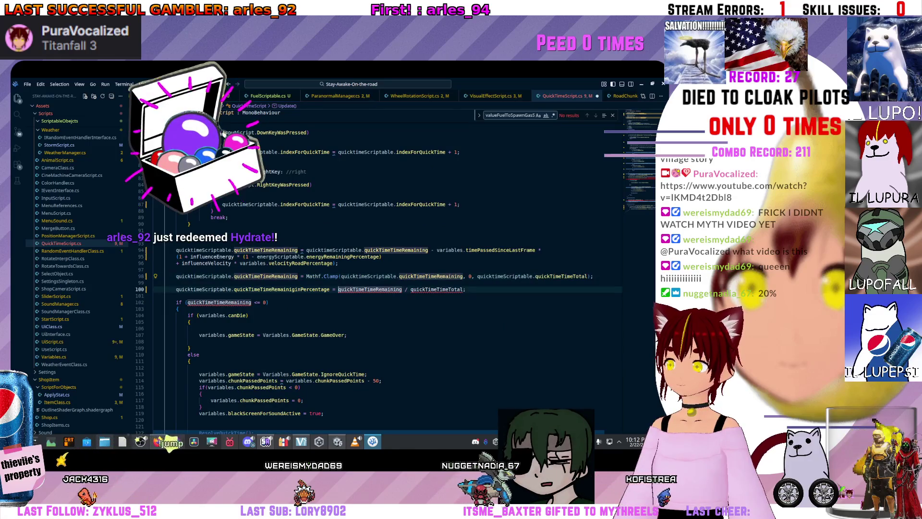
click(339, 289)
text(quicktimeScriptable)
text(.)
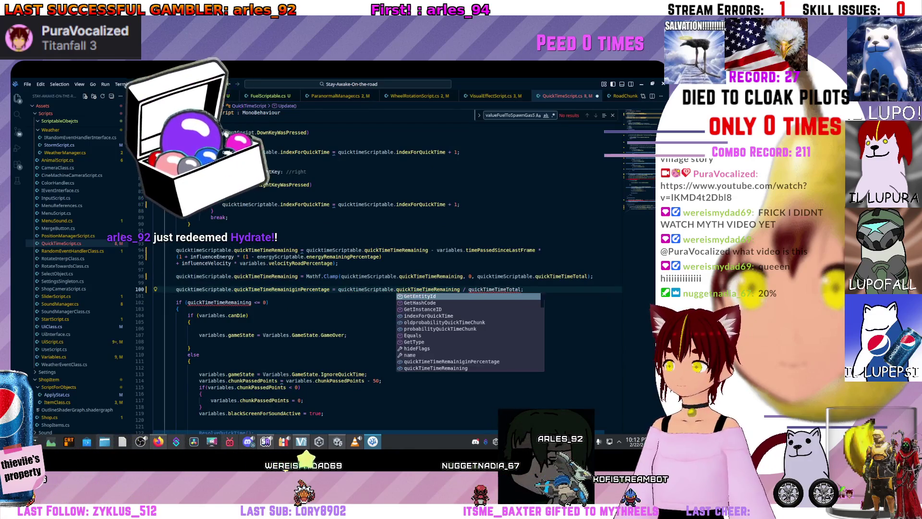
double_click(494, 289)
click(468, 289)
text(quicktimeScriptable)
text(.)
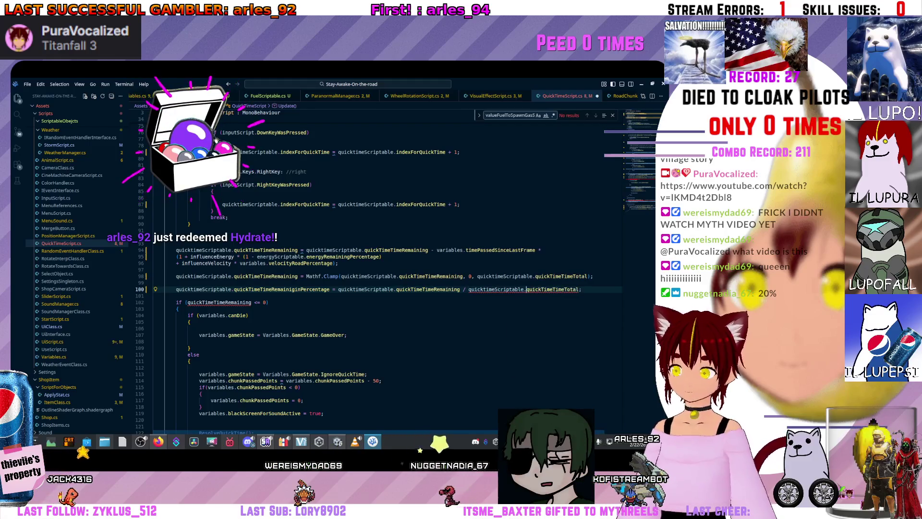
click(325, 276)
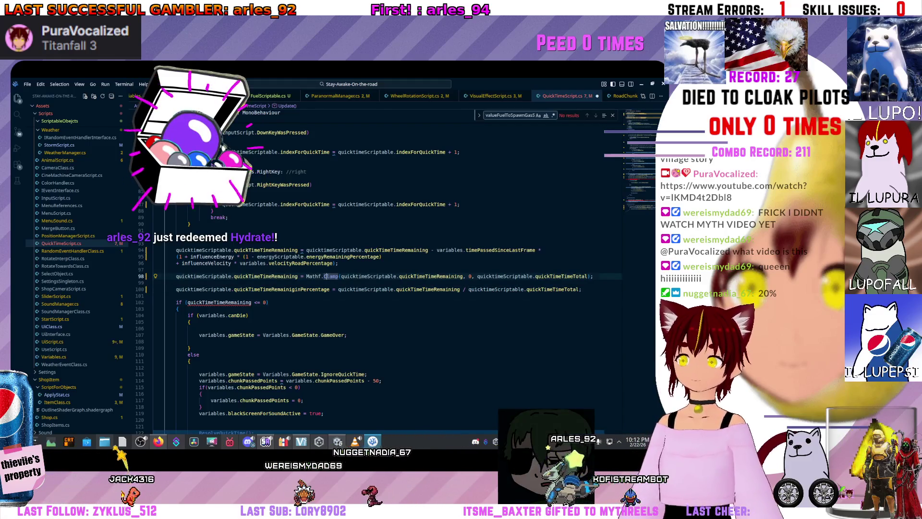
Prefix the line 102 condition and both fields on ResolveQuickTime line 133 with quicktimeScriptable
click(188, 302)
text(quicktimeScriptable)
text(.)
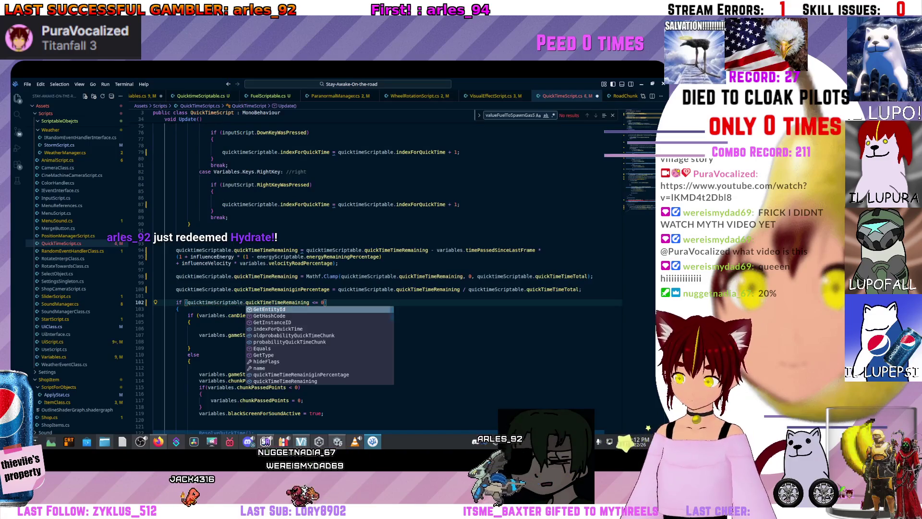
scroll(255, 236, down, 4)
scroll(271, 236, down, 4)
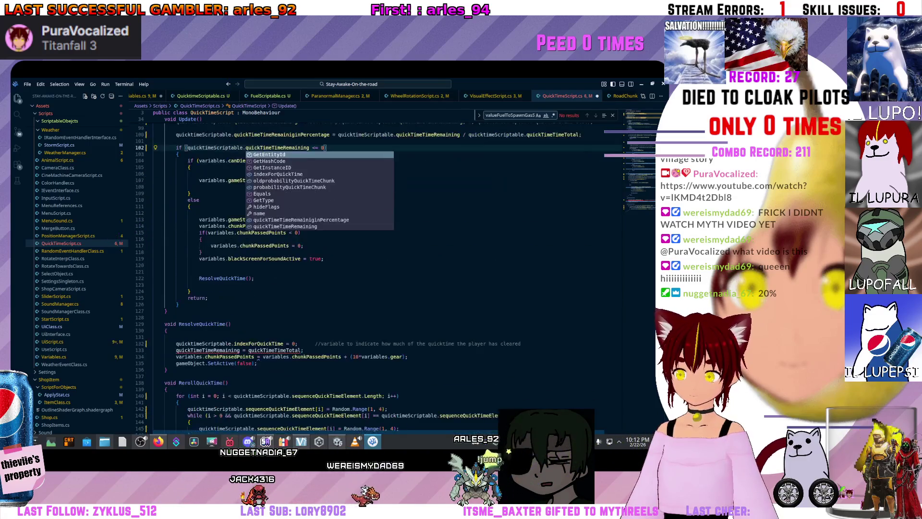
click(177, 350)
text(quicktimeScriptable.)
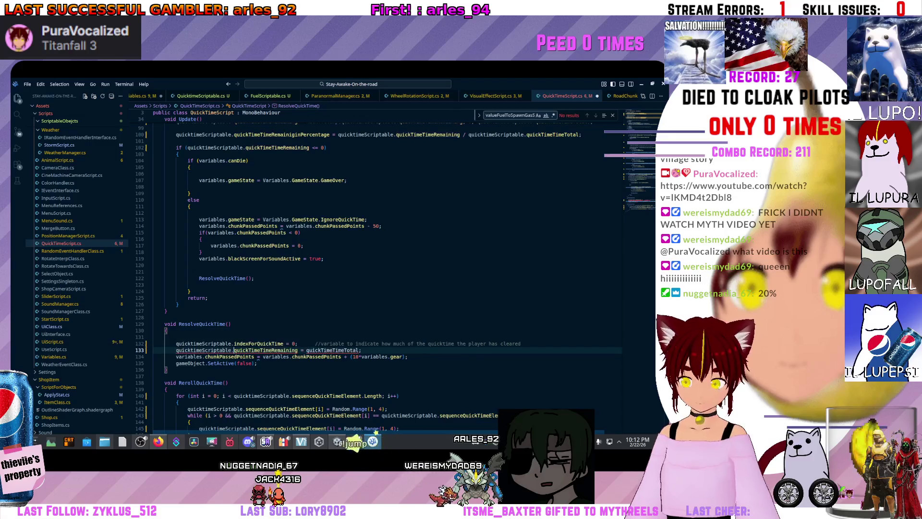
text(.)
click(304, 350)
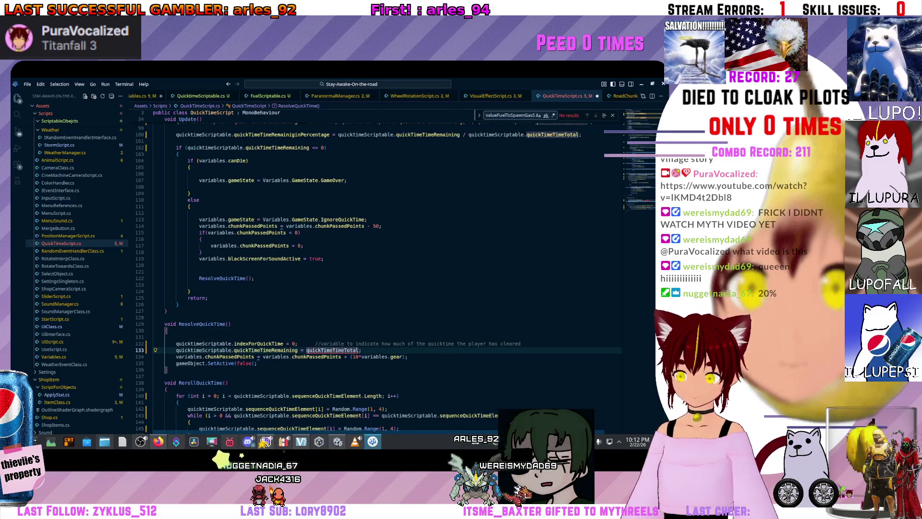
text(quicktimeScriptable)
text(.)
scroll(336, 240, down, 10)
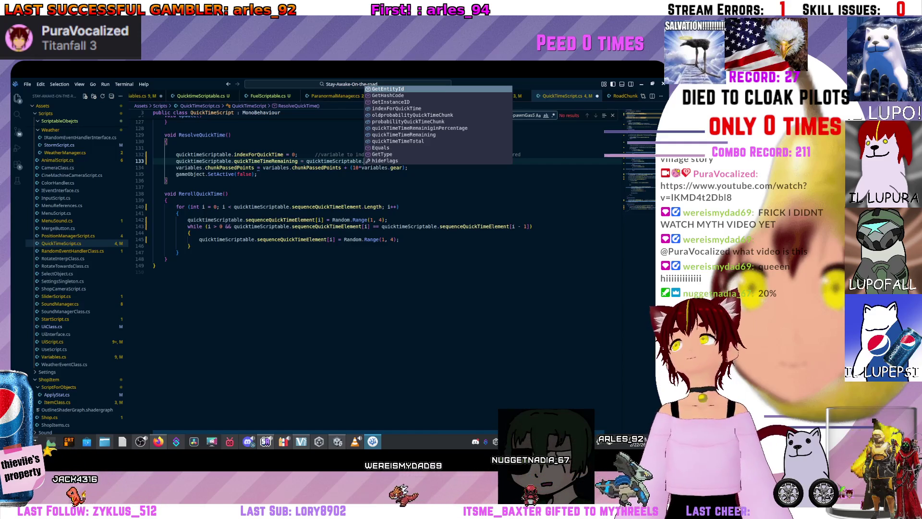
scroll(385, 269, up, 20)
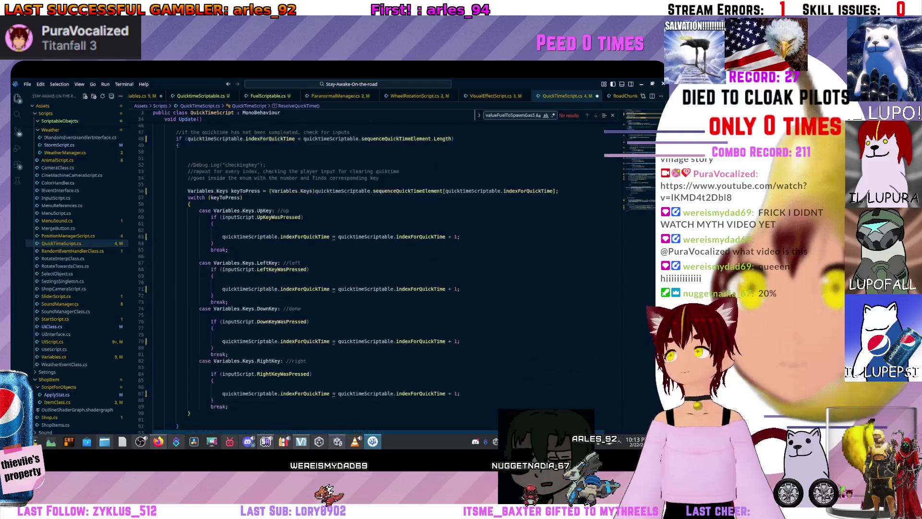
Look over Variables.cs, then bring up Unity showing the QuicktimeScriptable asset with sequence 4, 2, 2, 1, 3
scroll(385, 269, up, 6)
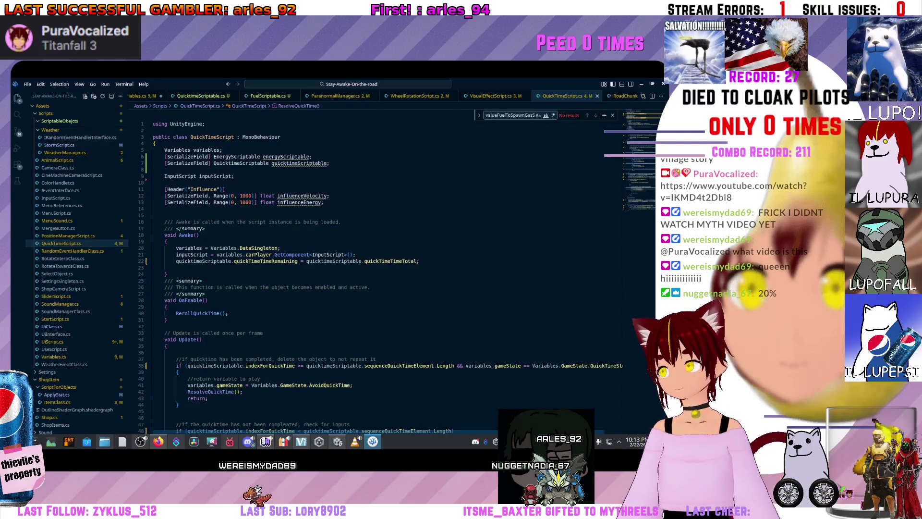
key(ctrl+Tab)
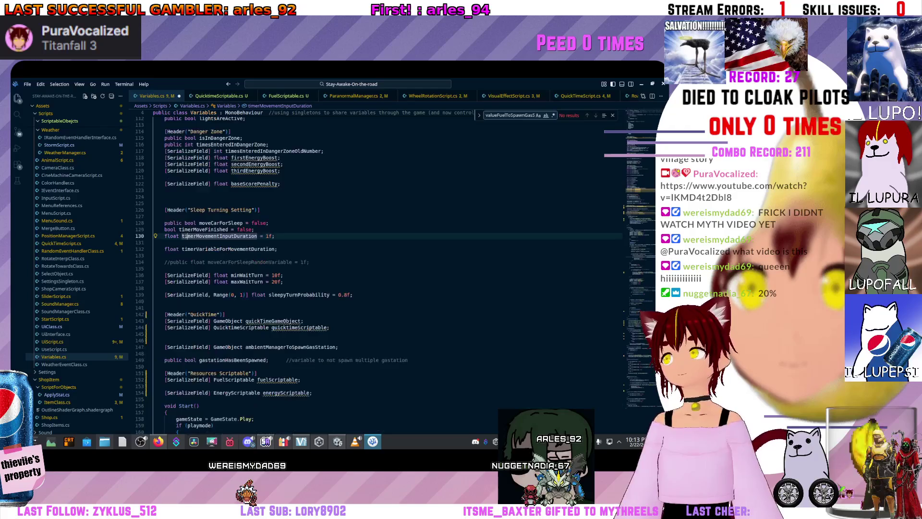
scroll(385, 269, down, 20)
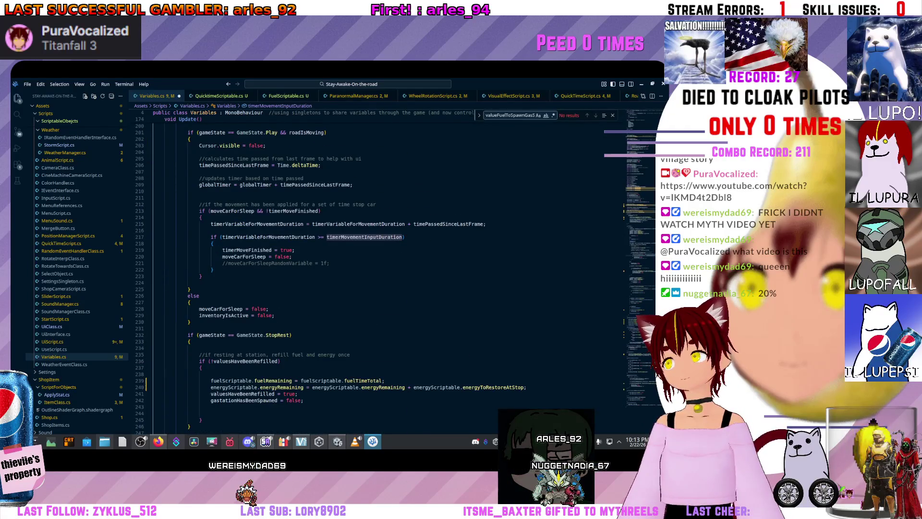
scroll(307, 269, down, 20)
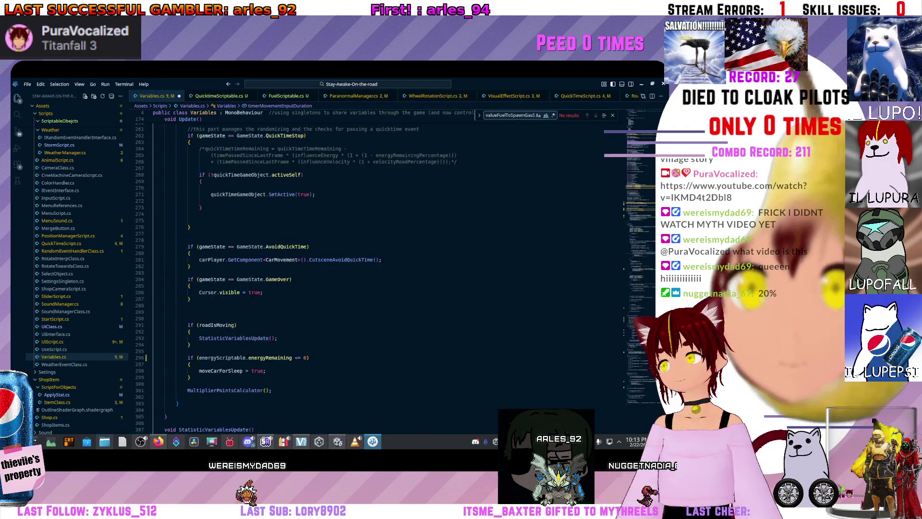
scroll(385, 269, down, 18)
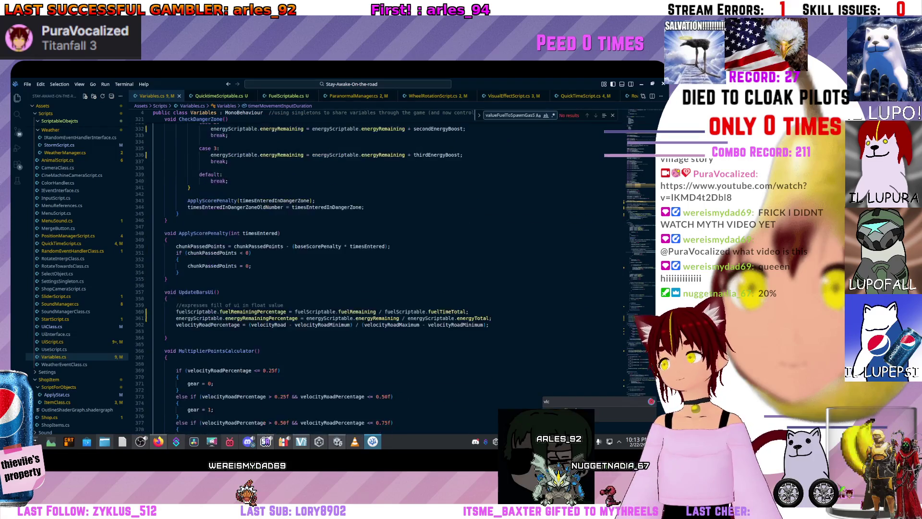
scroll(384, 269, up, 20)
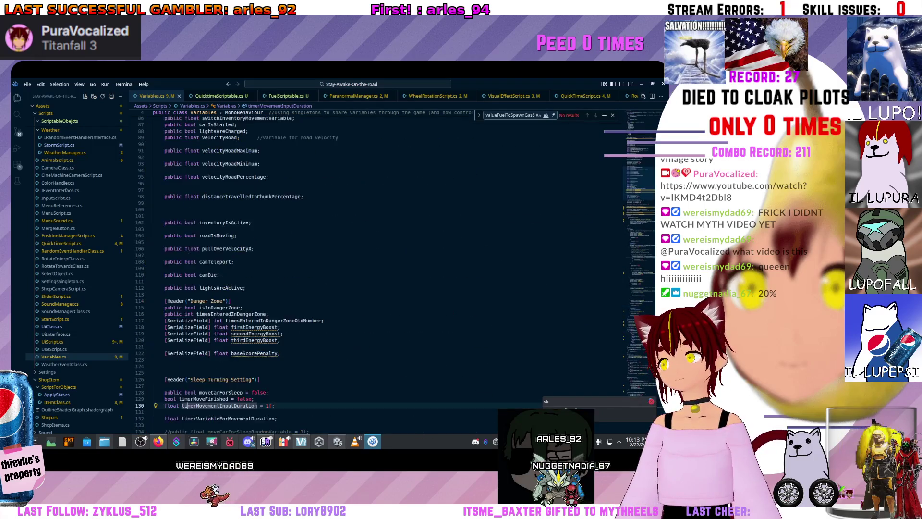
scroll(385, 269, up, 12)
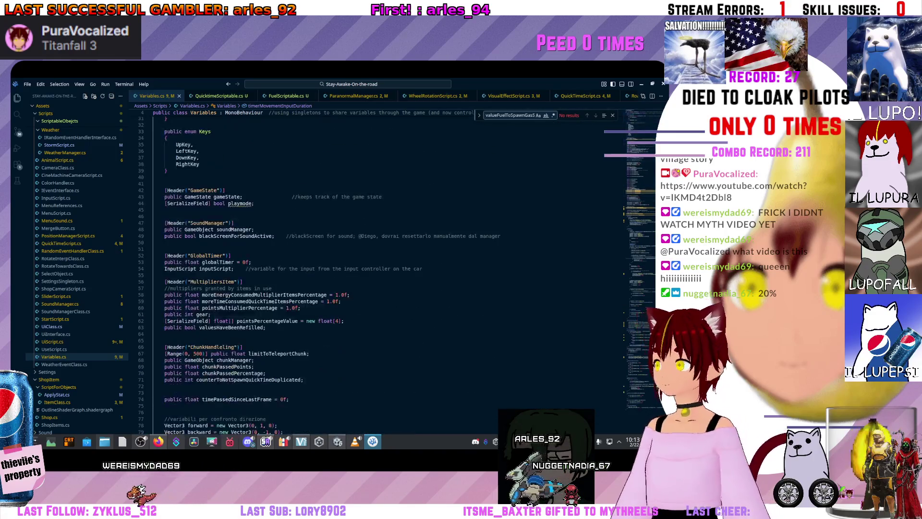
key(alt+Tab)
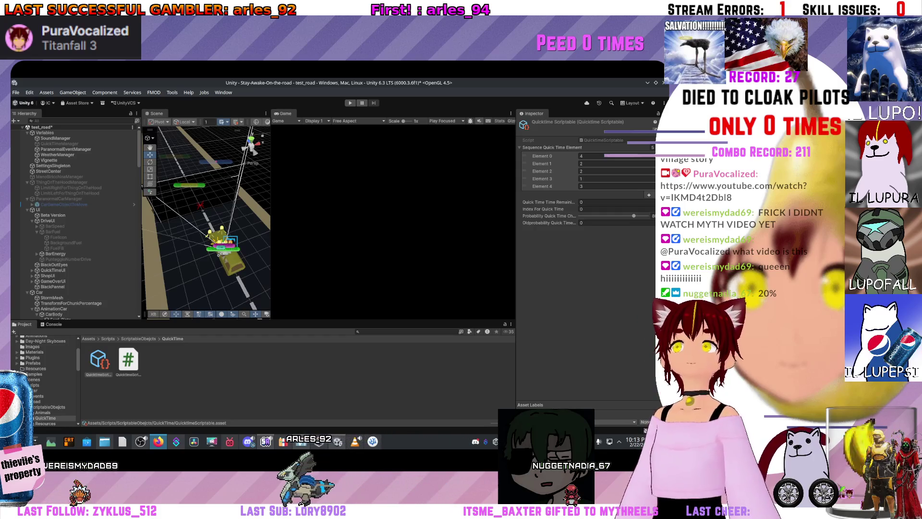
Refresh the QuickTime folder in Unity's Project panel until scripts recompile, then return to Variables.cs
right_click(246, 365)
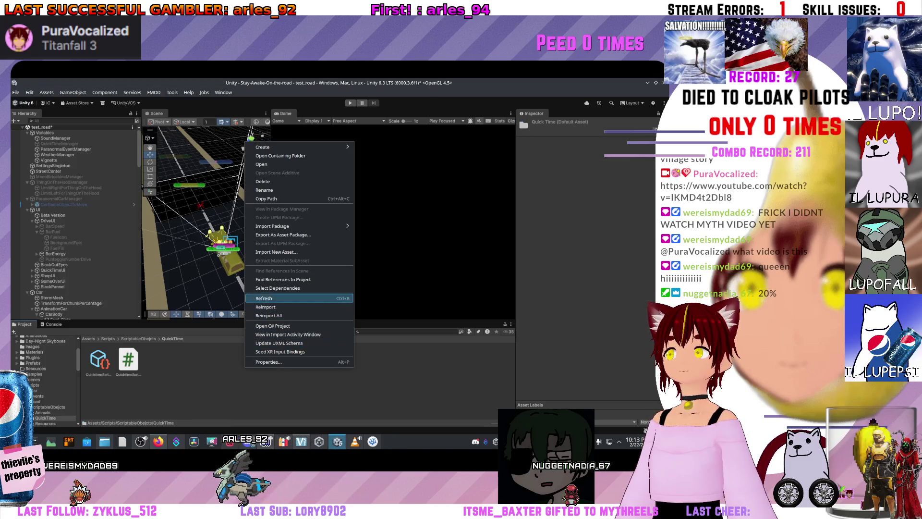
click(559, 289)
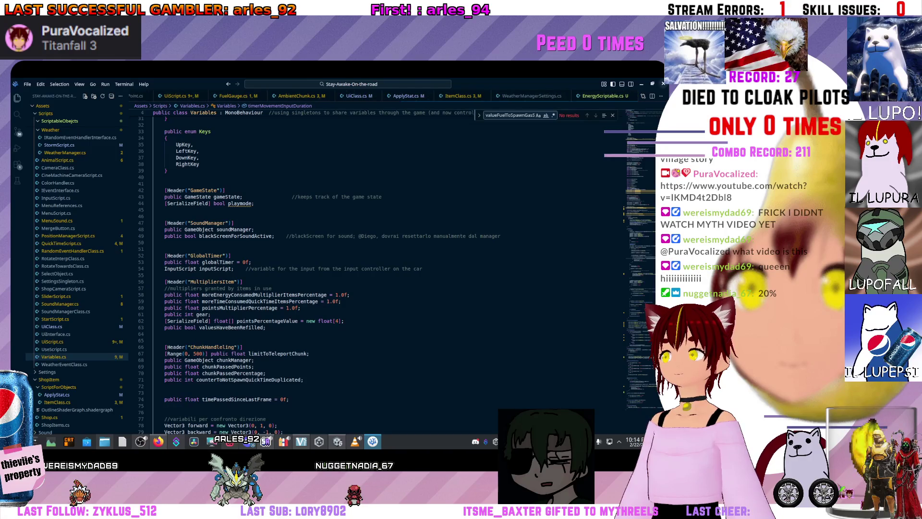
key(alt+Tab)
right_click(369, 375)
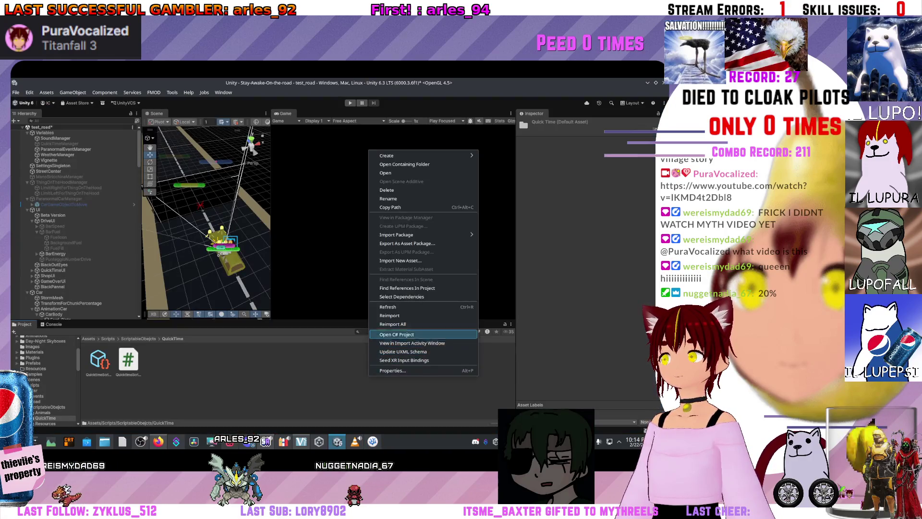
click(422, 314)
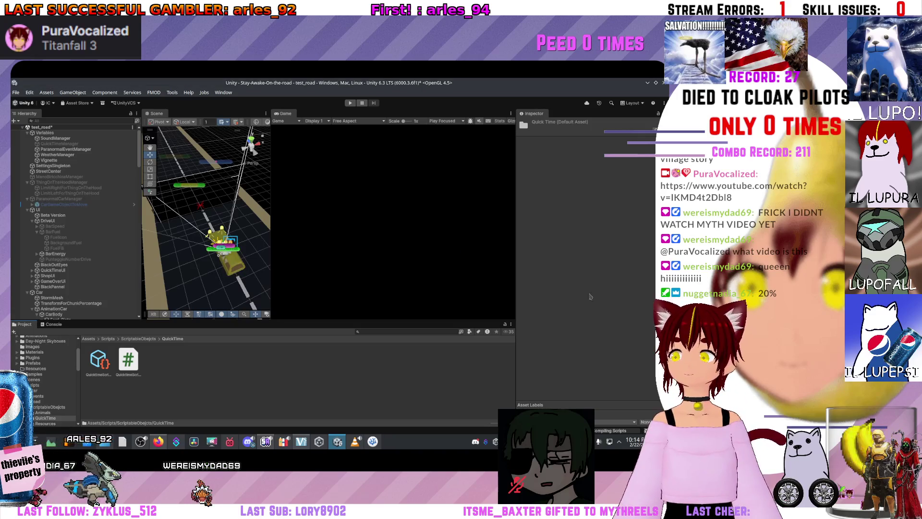
key(alt+Tab)
scroll(317, 269, up, 1)
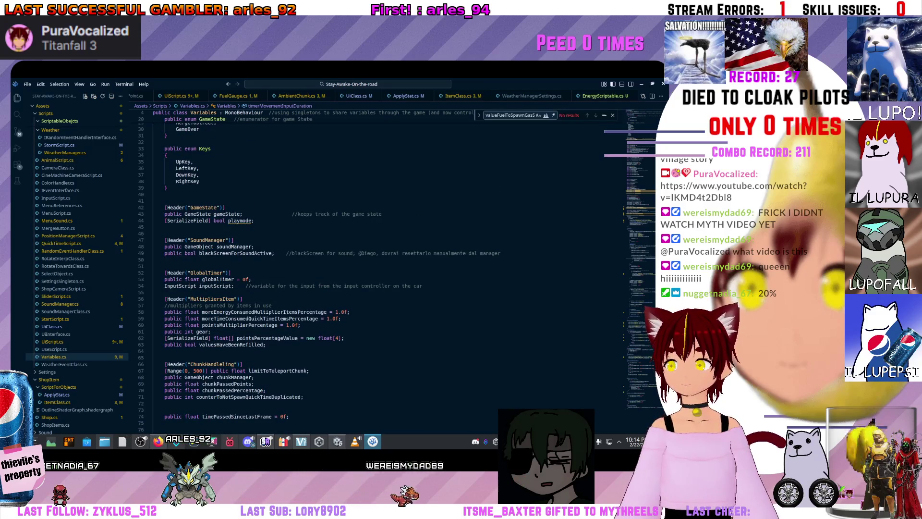
drag(201, 318, 326, 318)
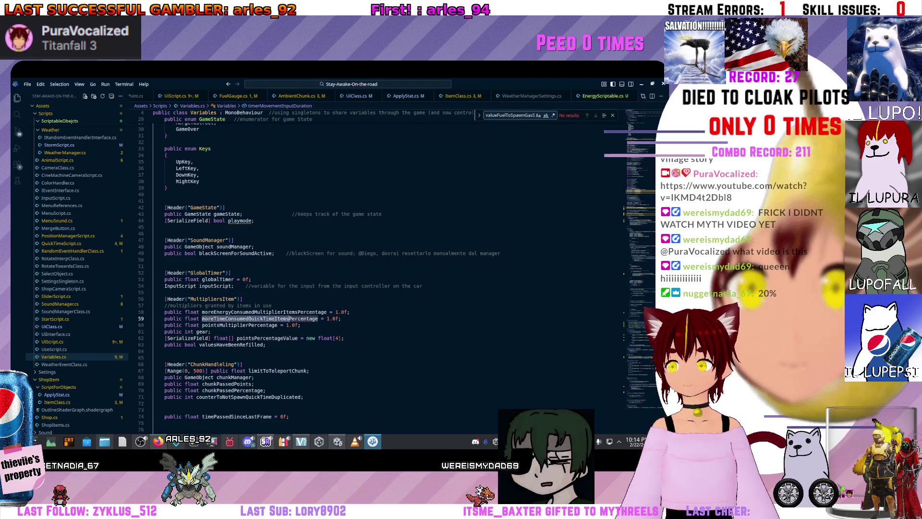
key(shift+F12)
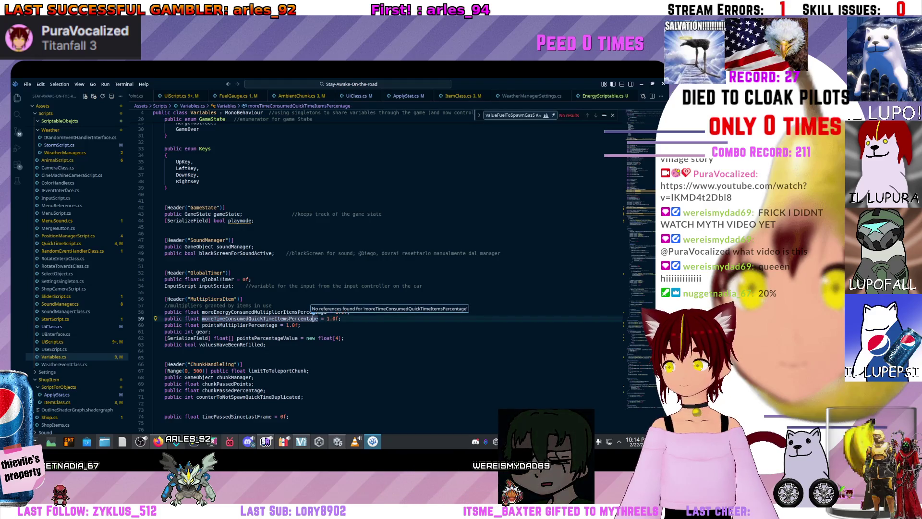
scroll(313, 313, down, 3)
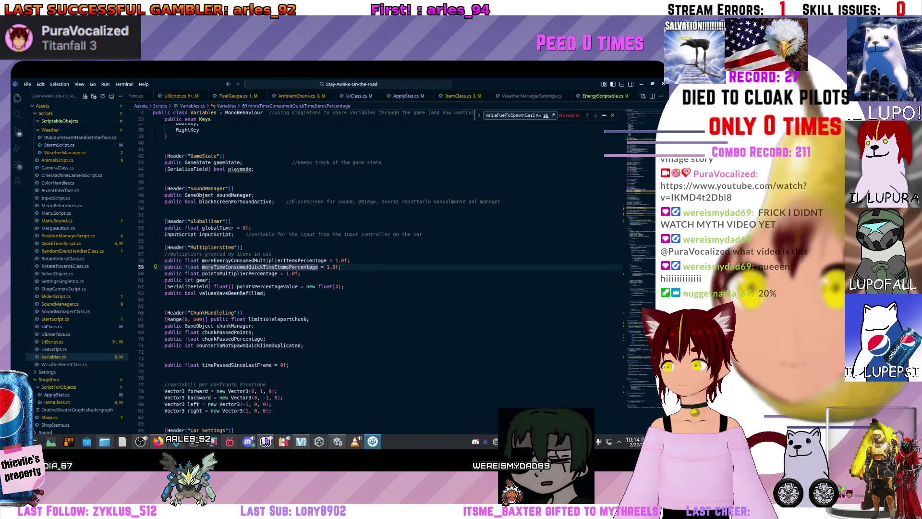
scroll(384, 269, down, 20)
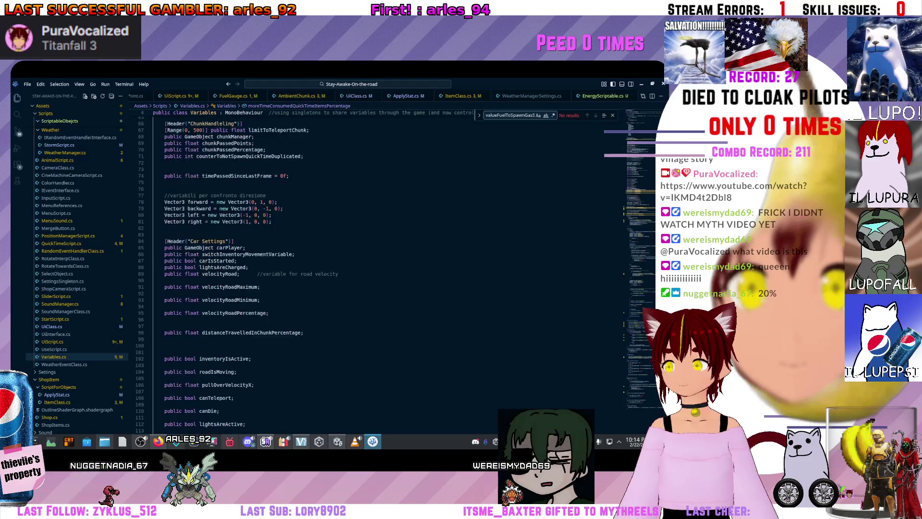
scroll(384, 269, down, 2)
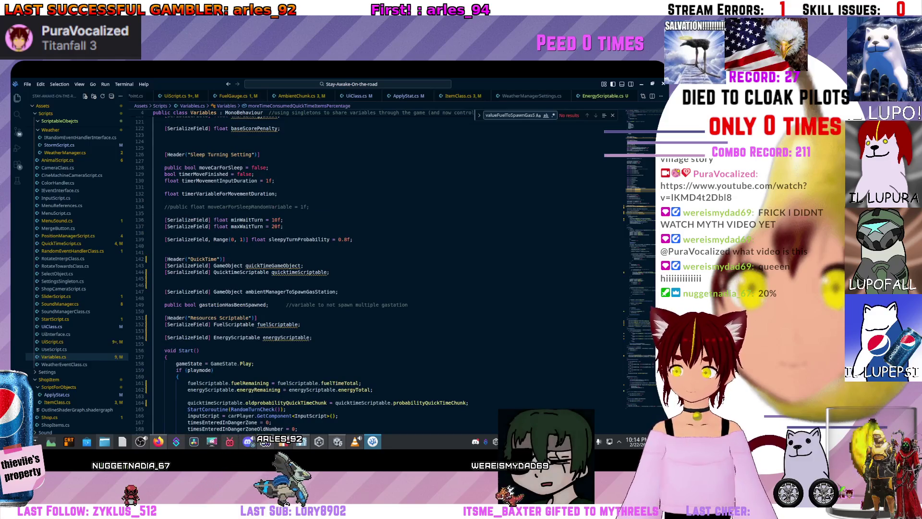
scroll(385, 269, down, 2)
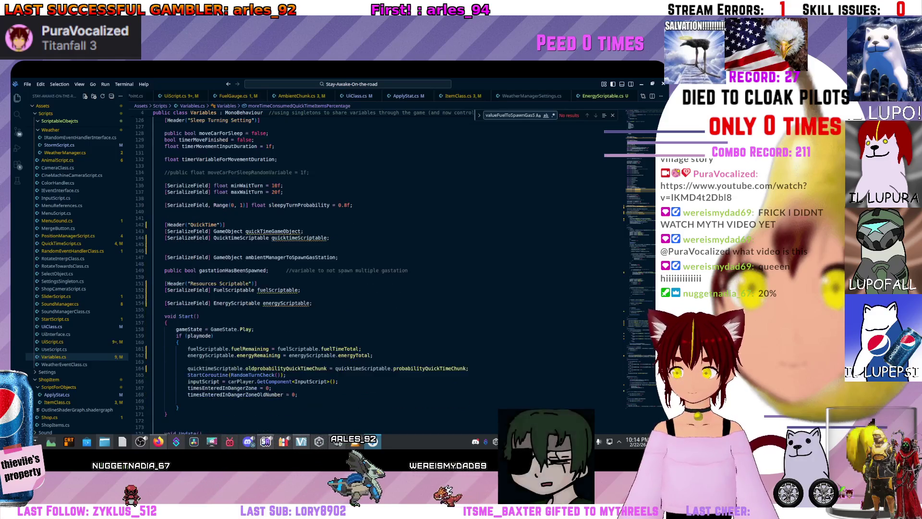
scroll(384, 269, down, 1)
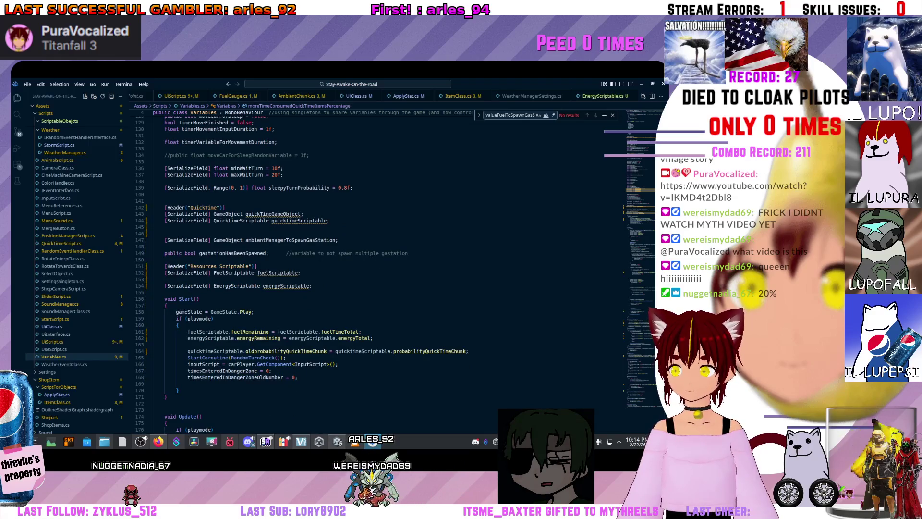
scroll(384, 269, up, 3)
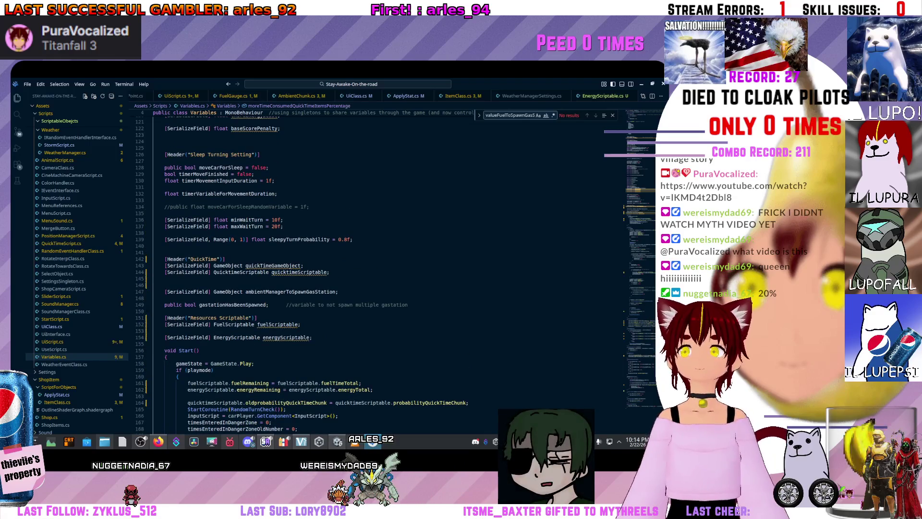
click(331, 305)
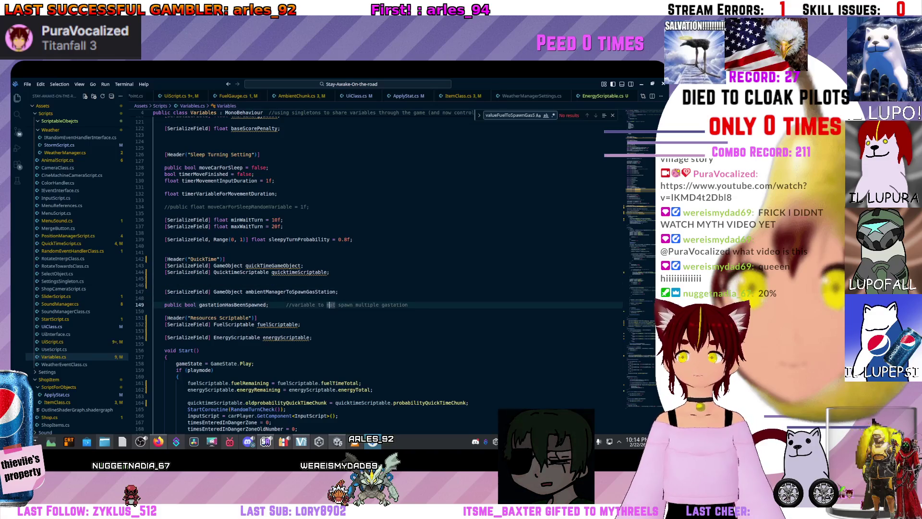
scroll(331, 305, up, 3)
mouse_move(273, 317)
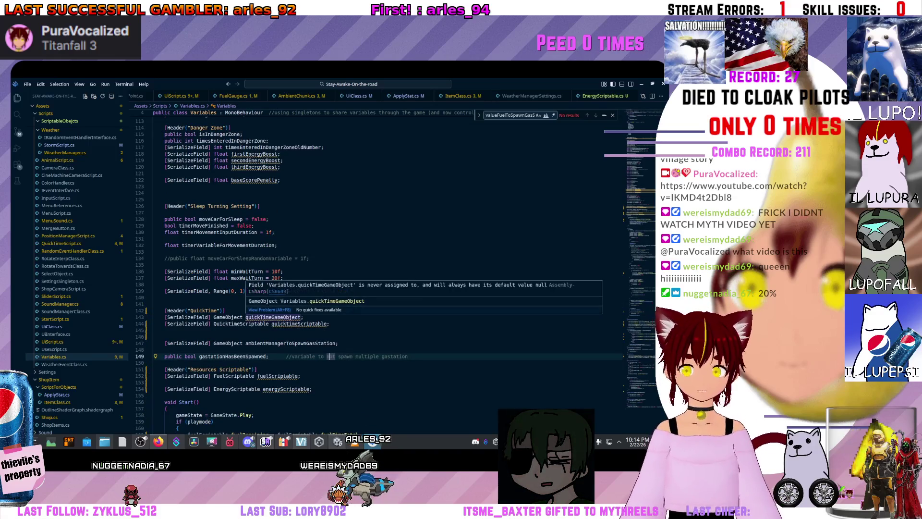
click(339, 343)
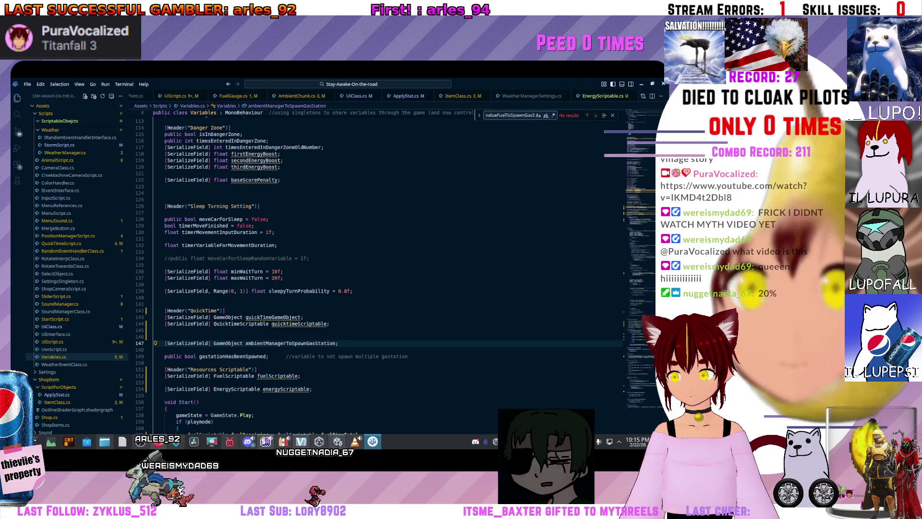
click(329, 323)
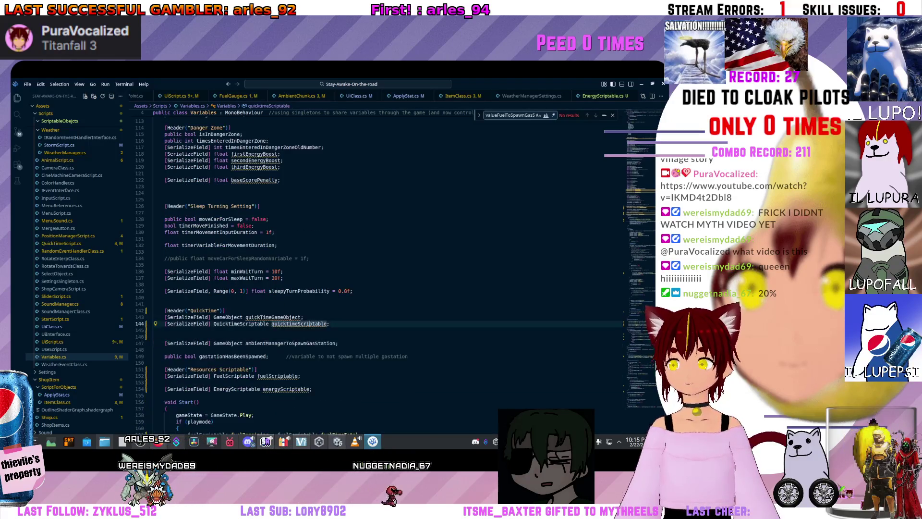
scroll(336, 269, up, 8)
scroll(336, 269, down, 4)
scroll(309, 392, down, 1)
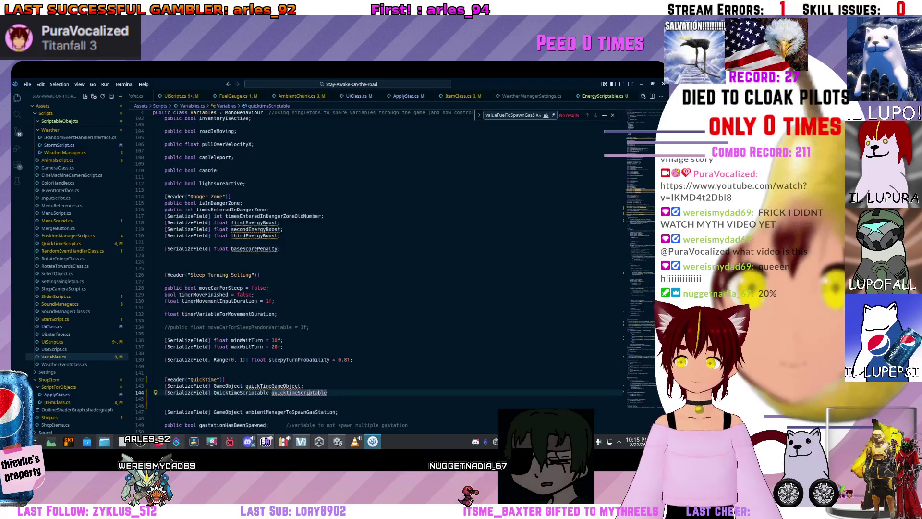
scroll(309, 393, down, 2)
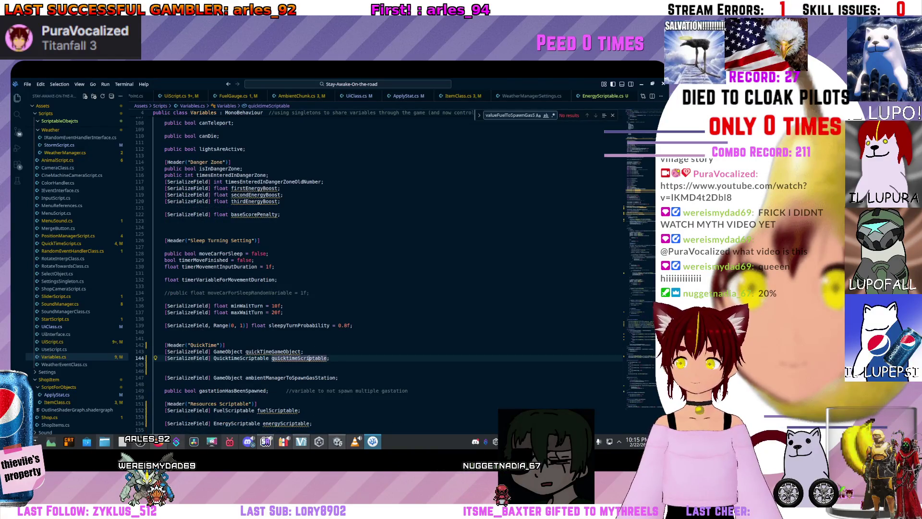
click(228, 351)
scroll(228, 351, down, 5)
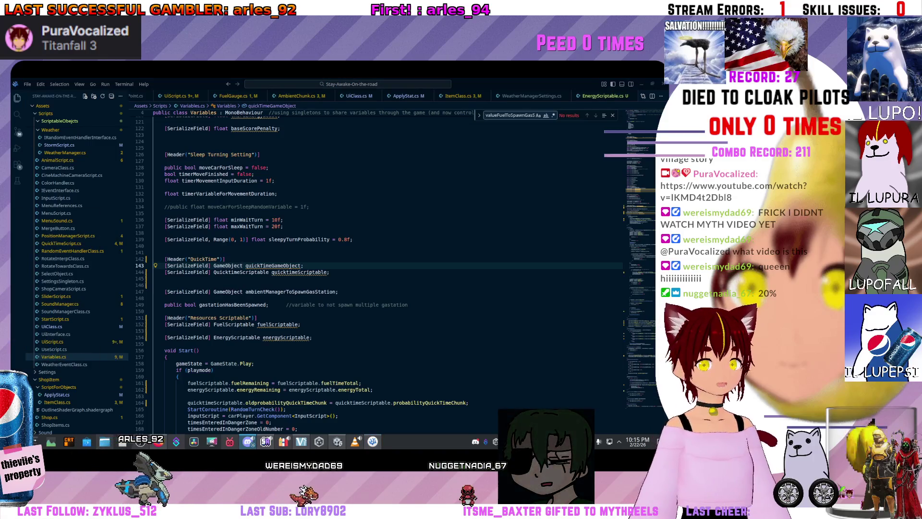
mouse_move(230, 442)
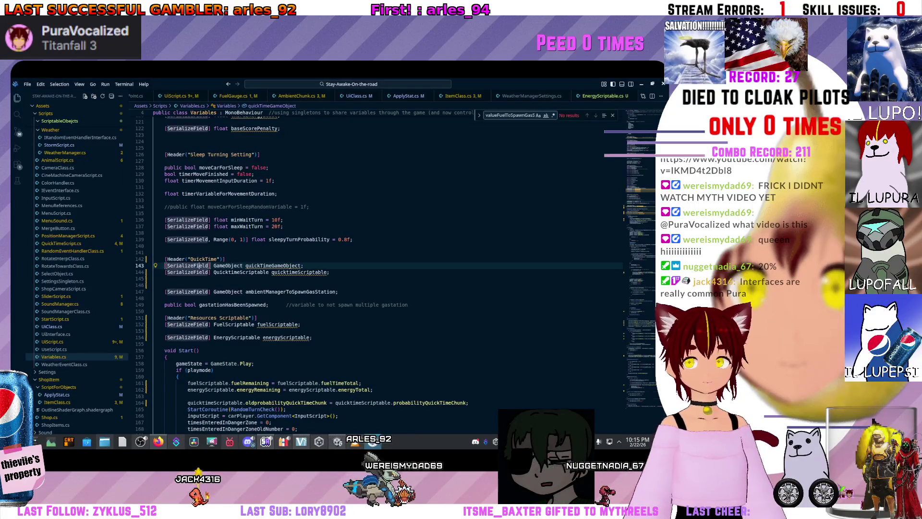
scroll(336, 269, up, 4)
scroll(336, 269, up, 5)
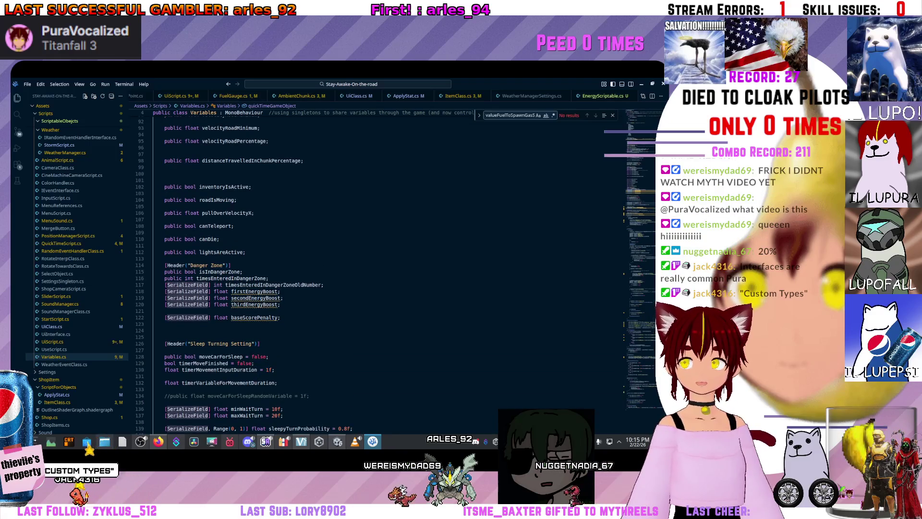
scroll(337, 269, down, 3)
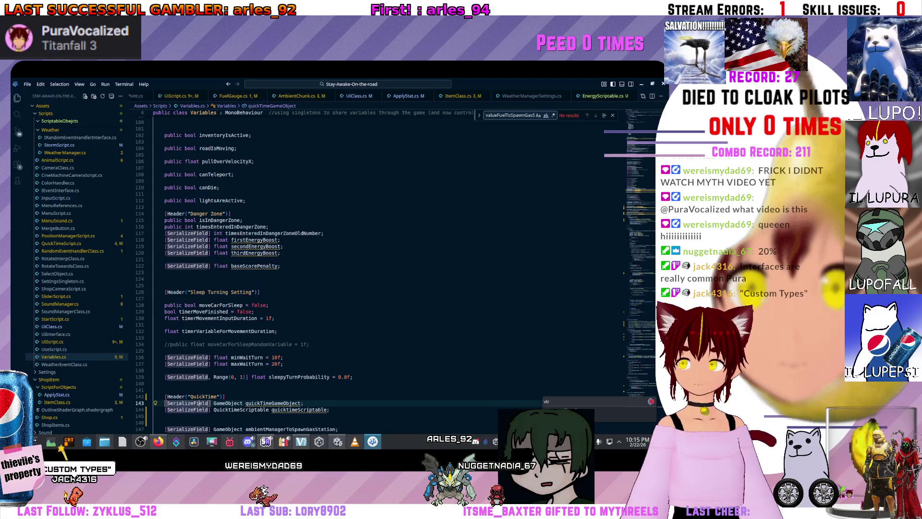
scroll(337, 269, down, 1)
scroll(337, 269, down, 1)
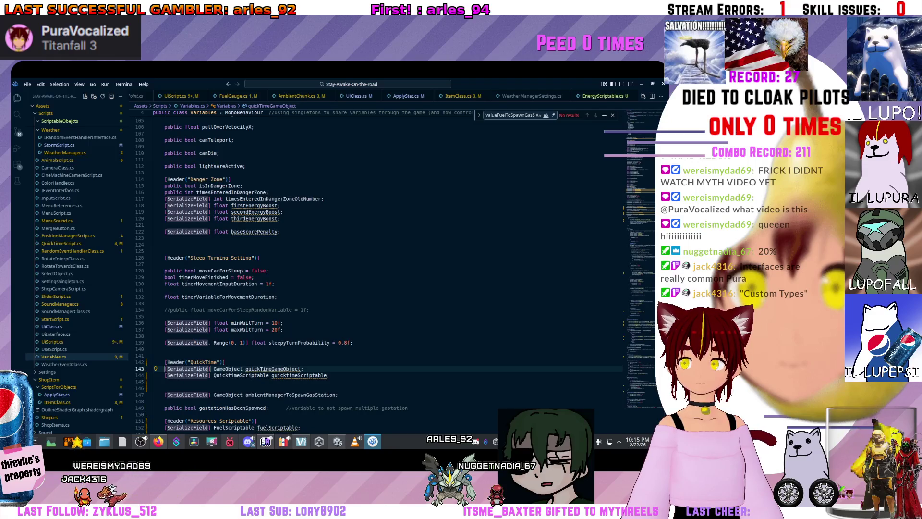
click(226, 303)
click(227, 297)
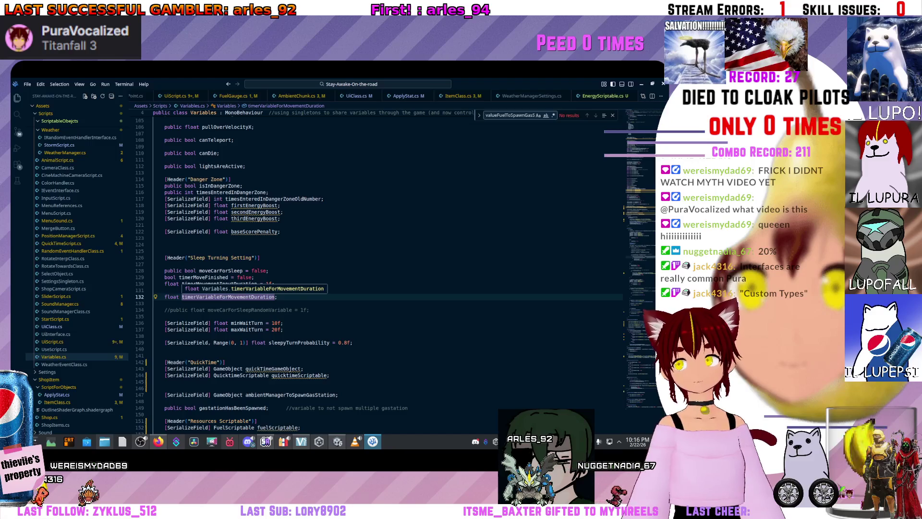
click(189, 330)
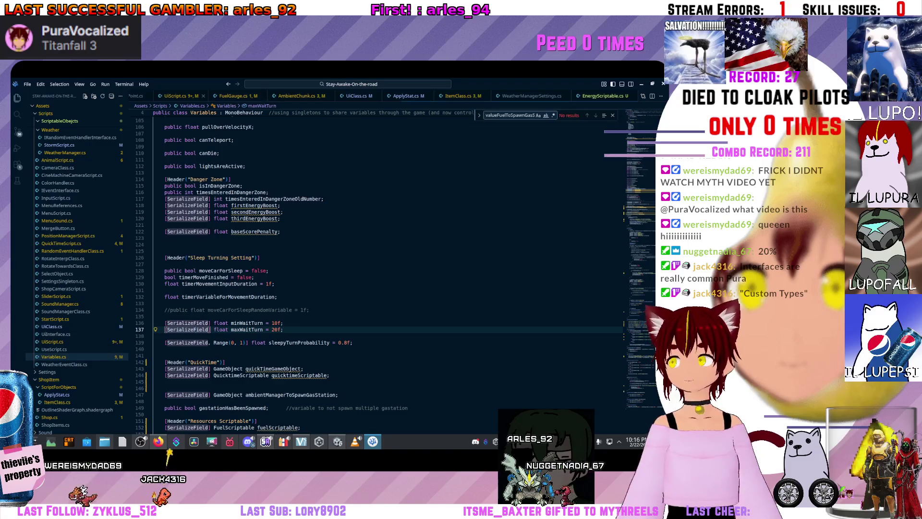
scroll(277, 96, up, 2)
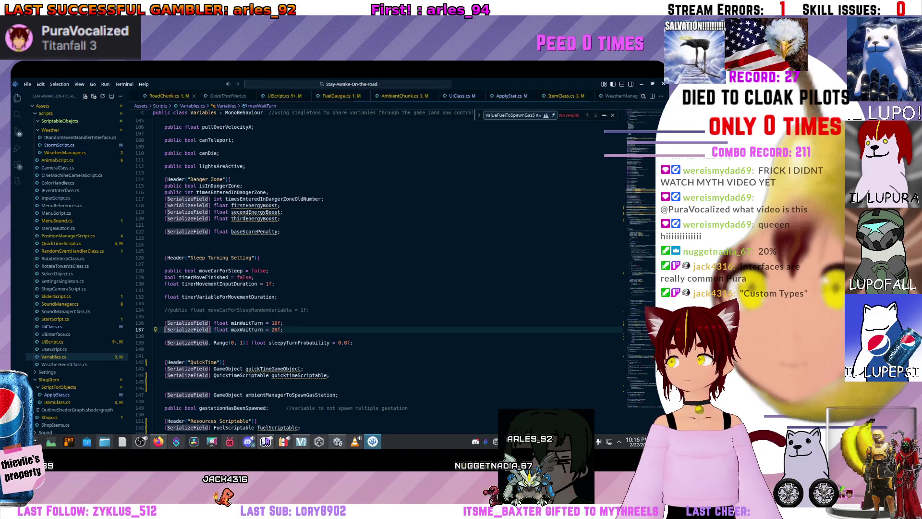
scroll(276, 96, up, 4)
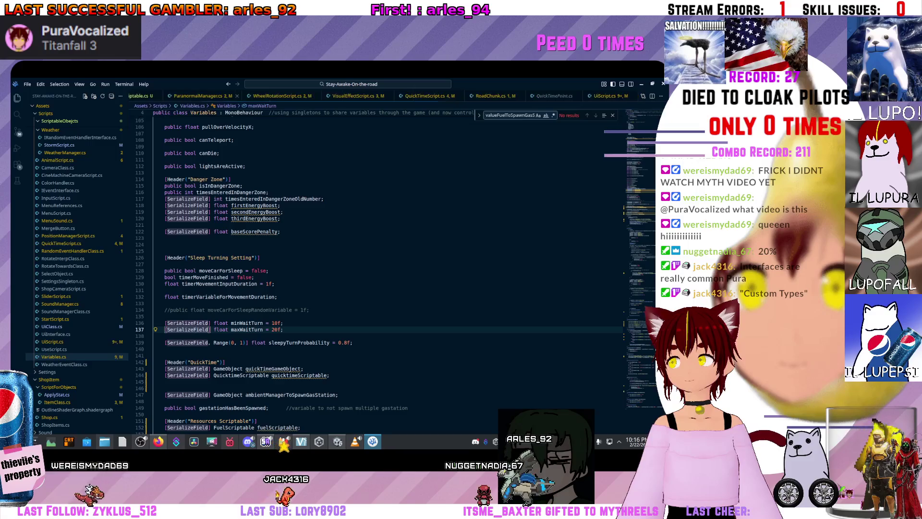
scroll(277, 96, up, 3)
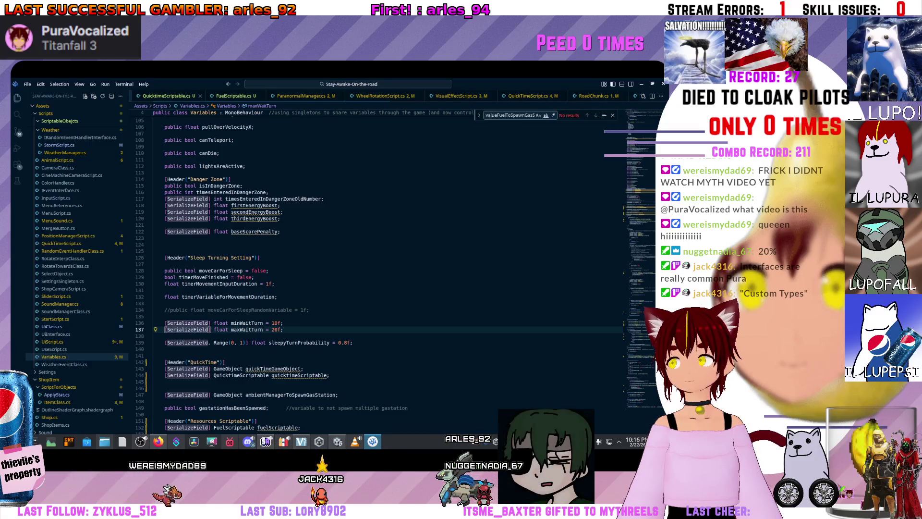
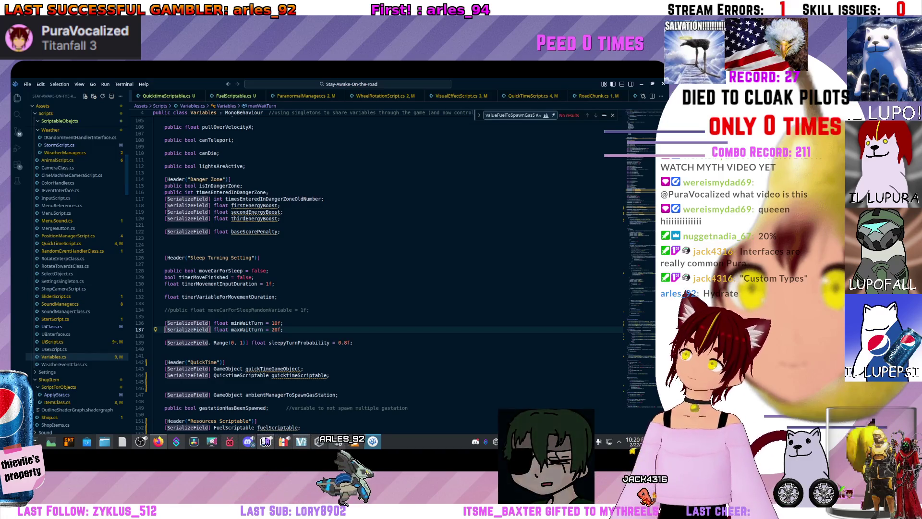
Select and deselect the timerMovementInputDuration field name in Variables.cs
scroll(336, 269, up, 3)
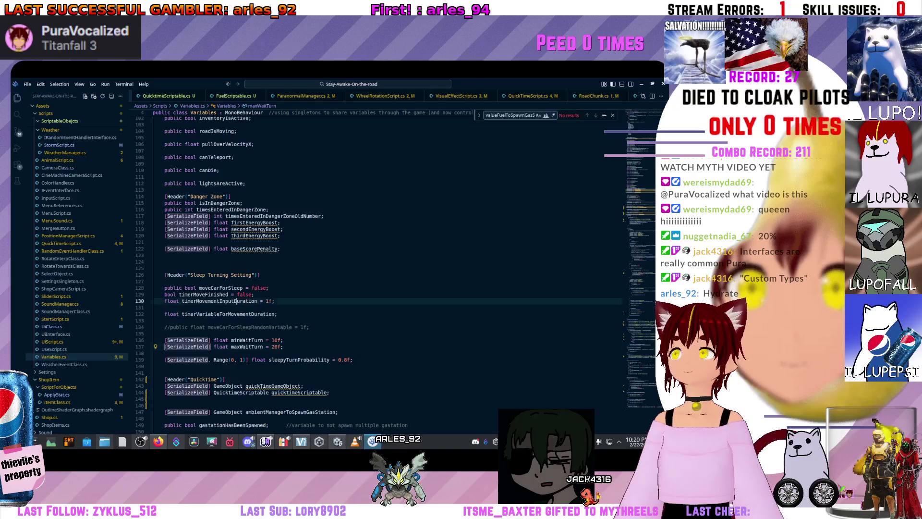
double_click(219, 300)
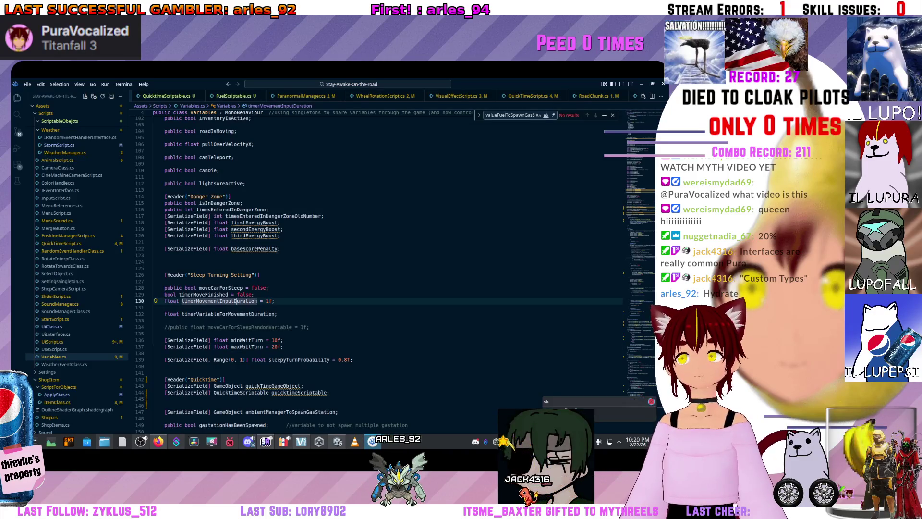
click(165, 334)
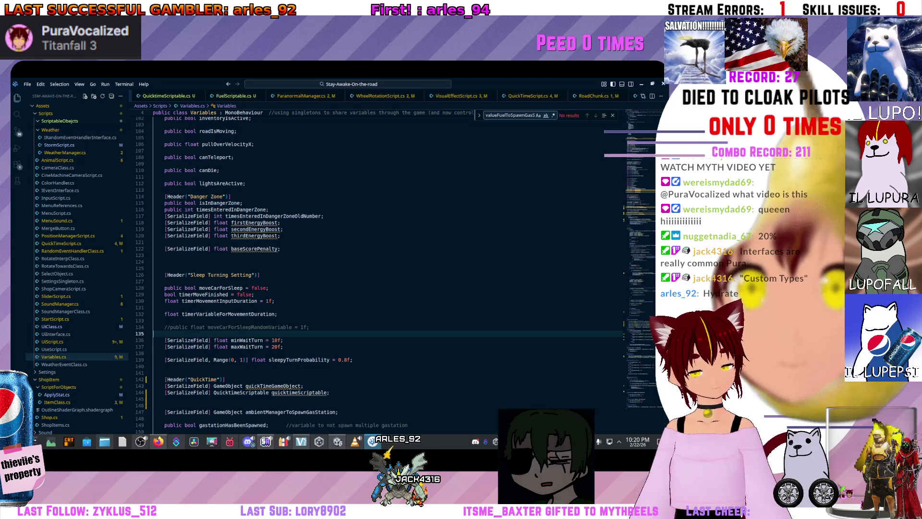
mouse_move(246, 340)
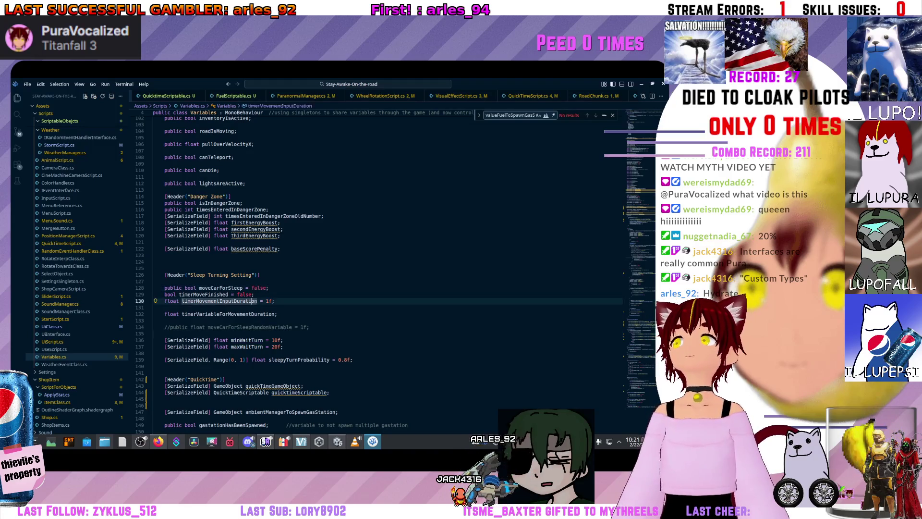
Inspect the quickTimeGameObject field and dismiss the quicktimeScriptable warning popup
scroll(248, 339, down, 10)
scroll(317, 269, up, 4)
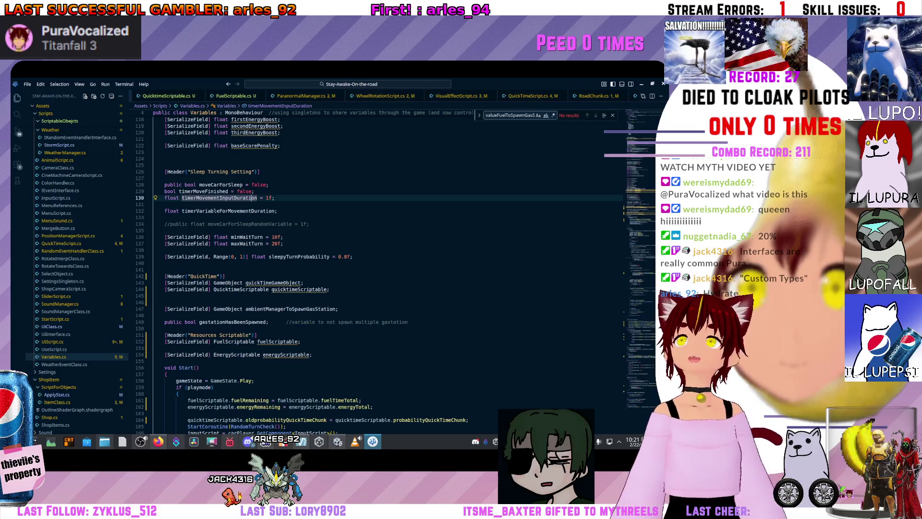
click(301, 282)
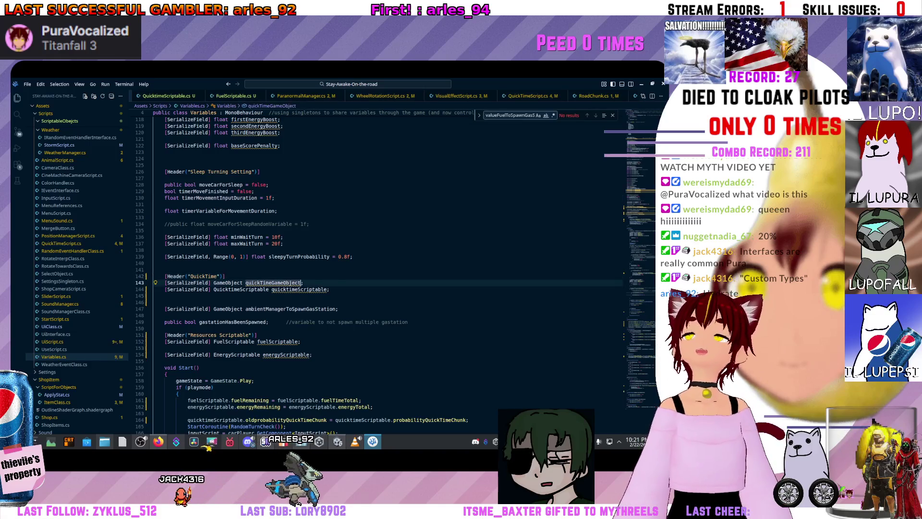
mouse_move(300, 289)
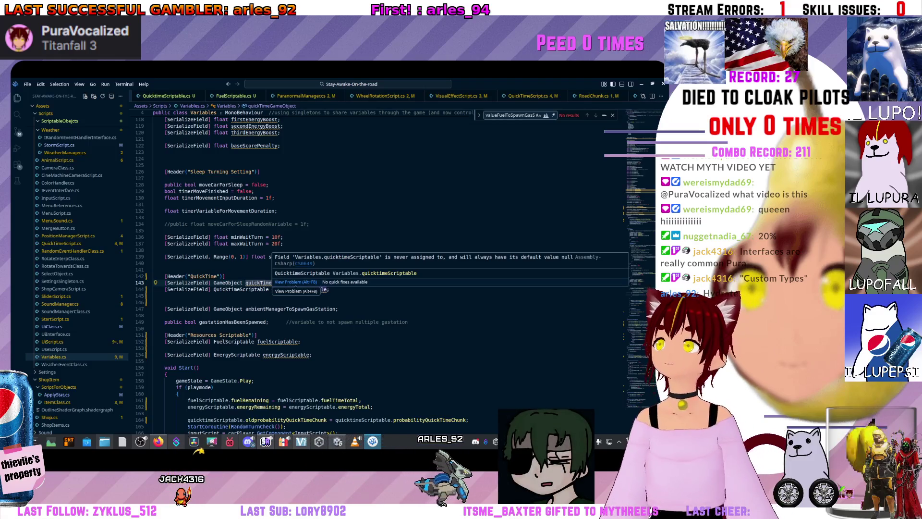
click(288, 250)
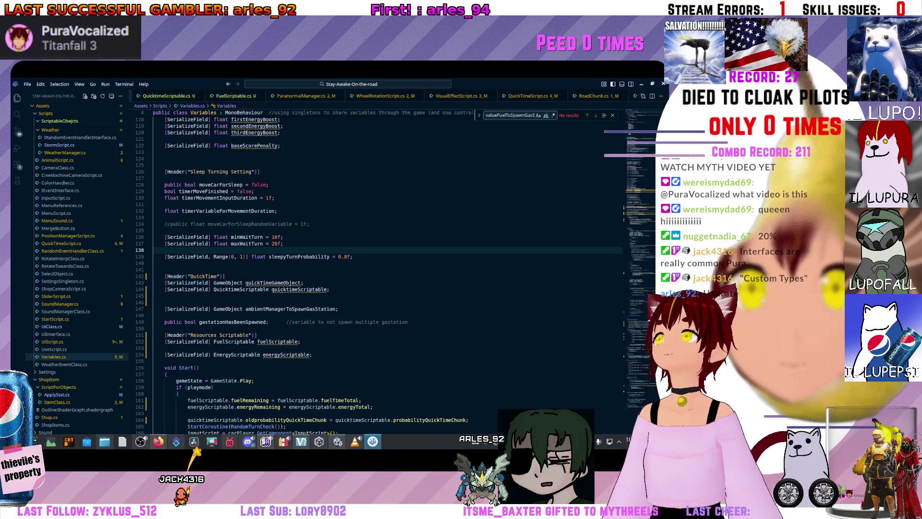
Check timerMoveFinished's default false value and the timerMovementInputDuration field
scroll(336, 264, down, 2)
scroll(336, 264, up, 5)
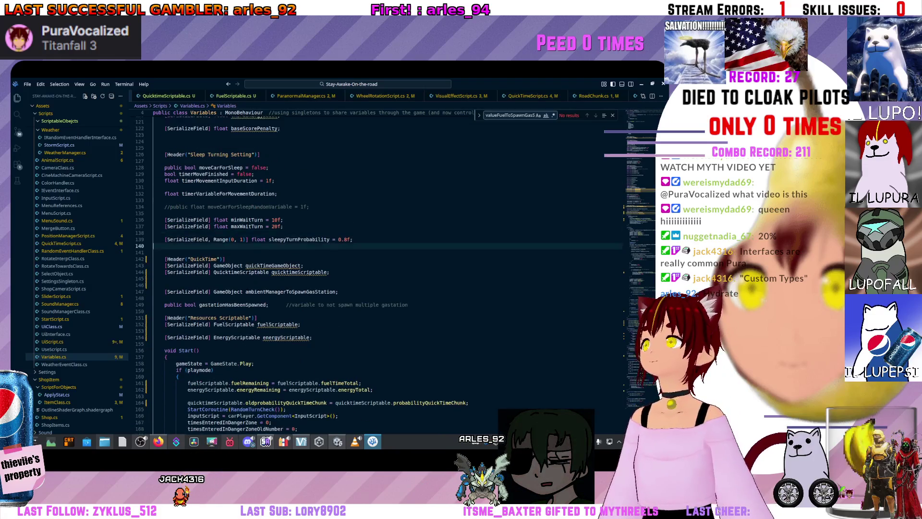
click(244, 243)
click(238, 243)
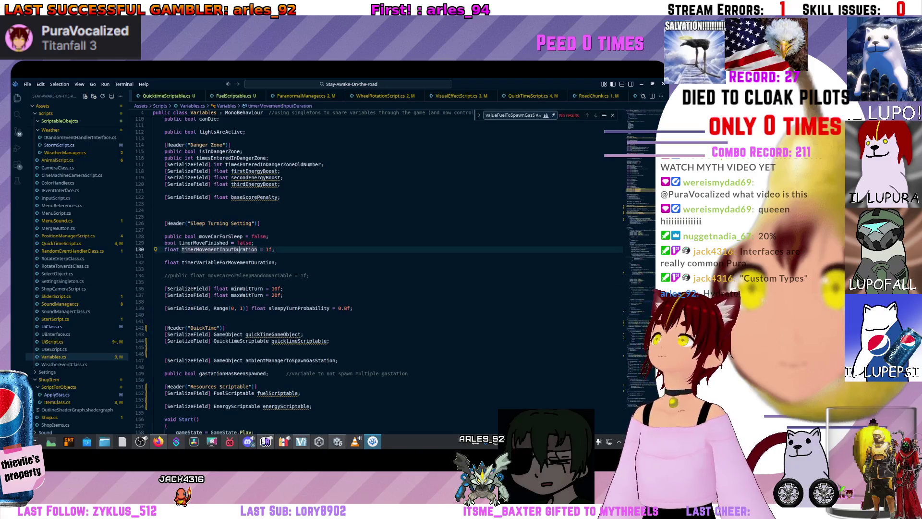
click(238, 250)
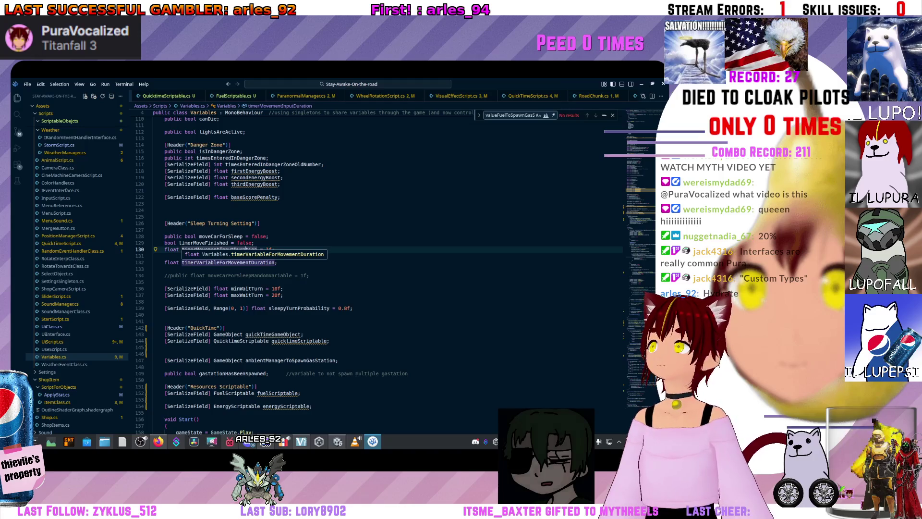
Jump to the moveCarForSleep declaration and the timerVariableForMovementDuration field
click(270, 237)
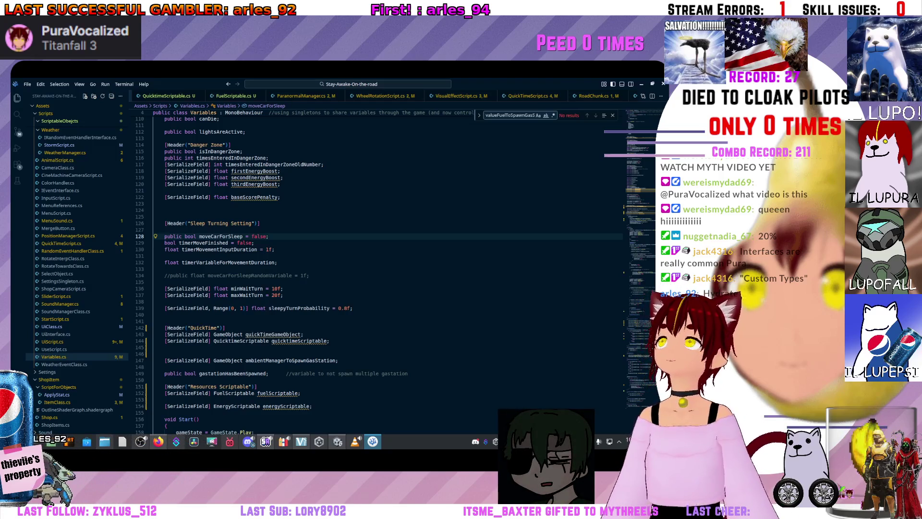
scroll(385, 269, down, 3)
scroll(384, 269, up, 1)
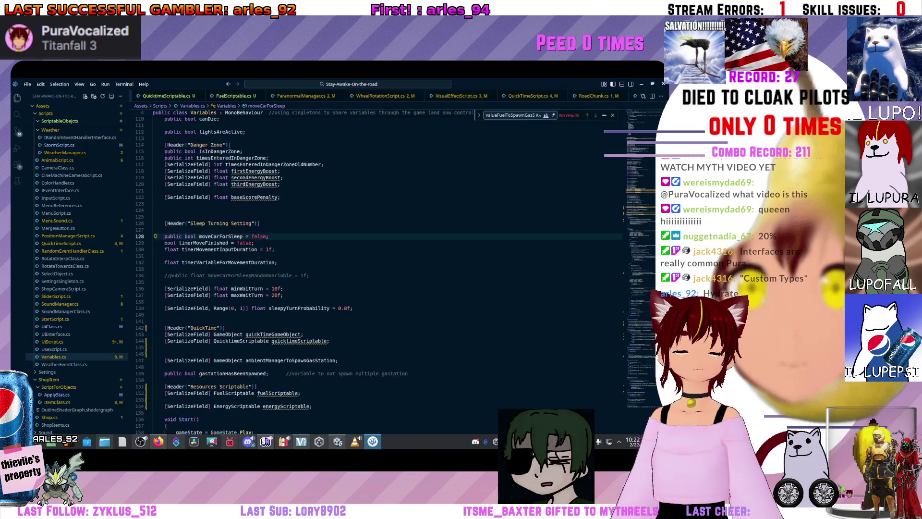
click(238, 227)
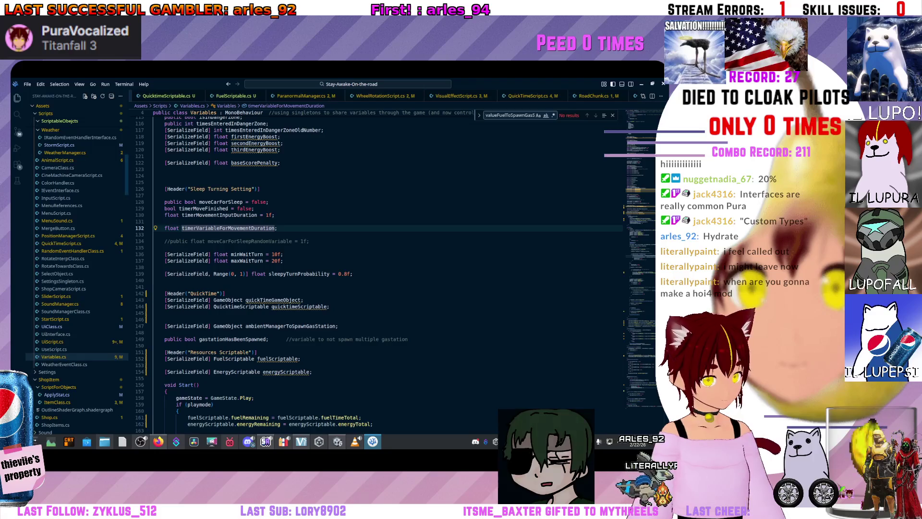
key(alt+Tab)
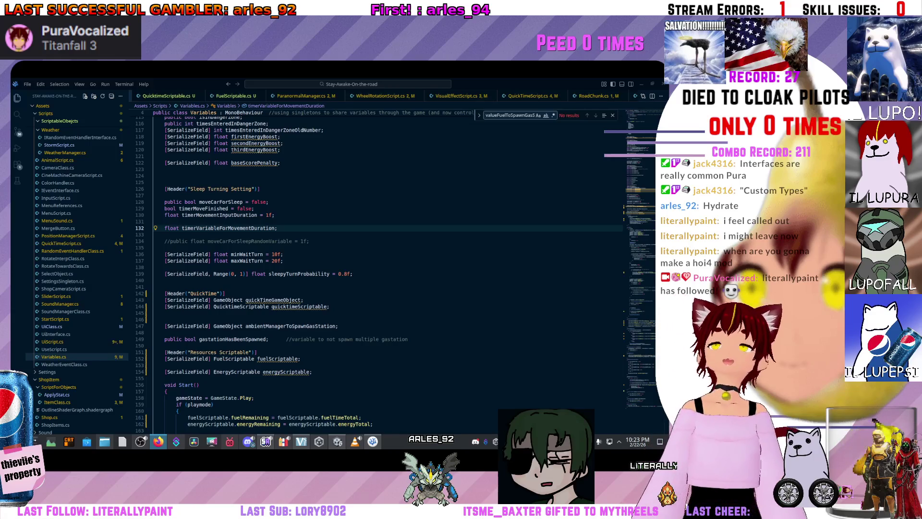
Go to maxWaitTurn's 20f value on line 137, scroll the tabs, then switch to Unity
scroll(380, 276, up, 3)
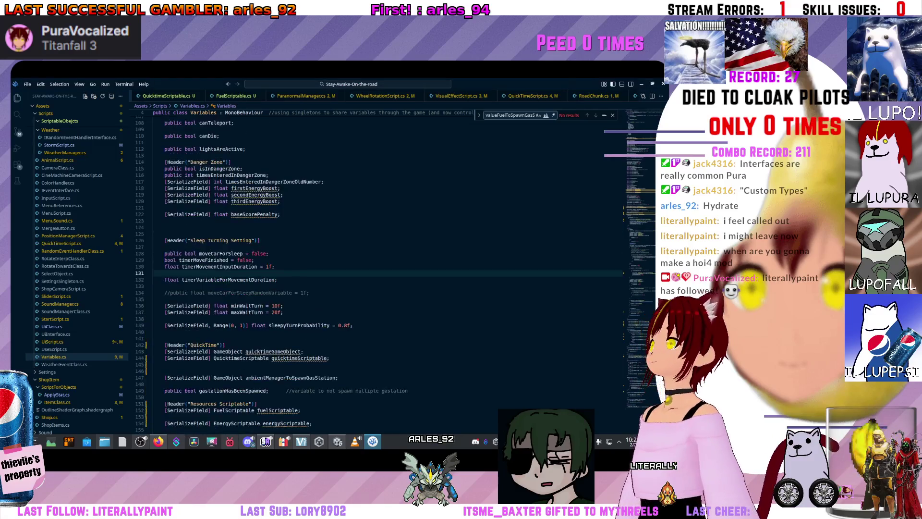
click(159, 221)
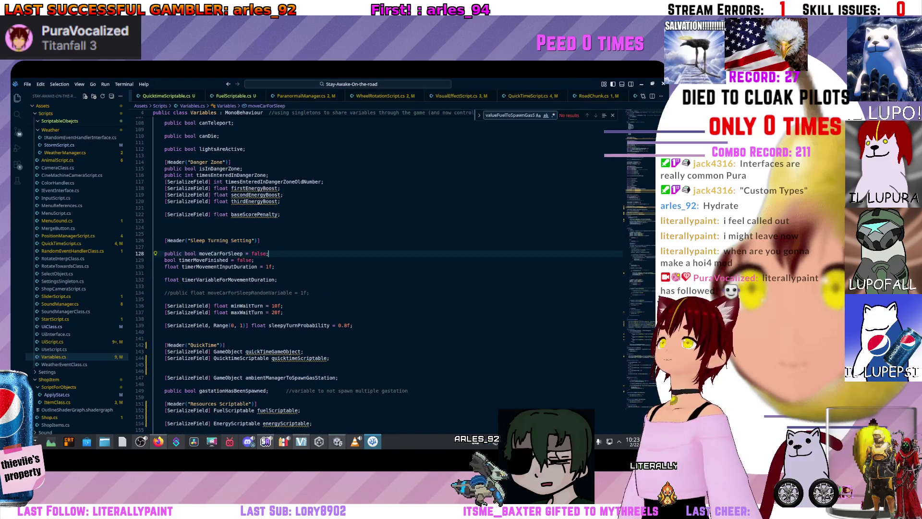
scroll(384, 264, down, 3)
click(276, 243)
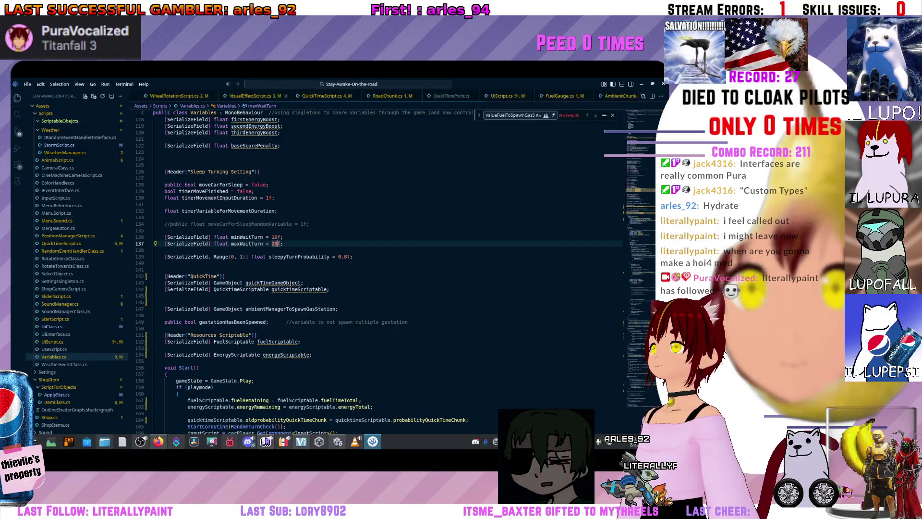
scroll(399, 95, right, 5)
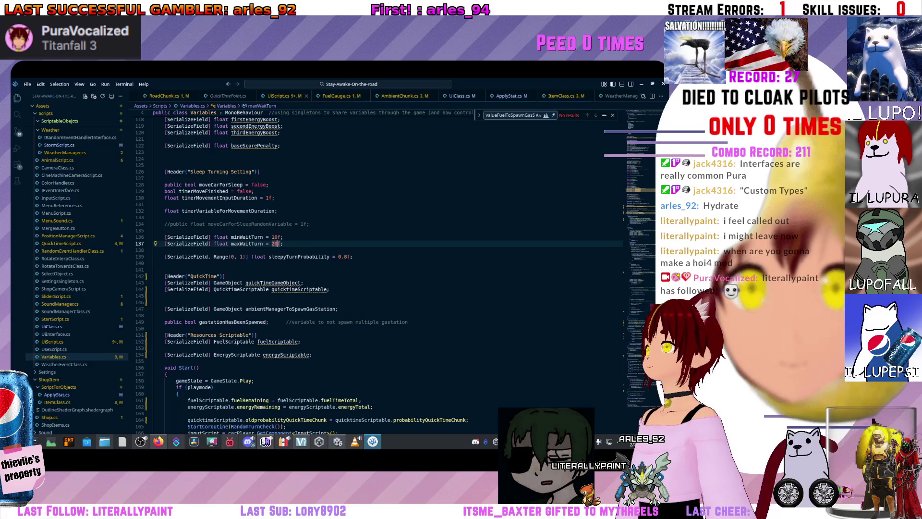
scroll(399, 96, right, 5)
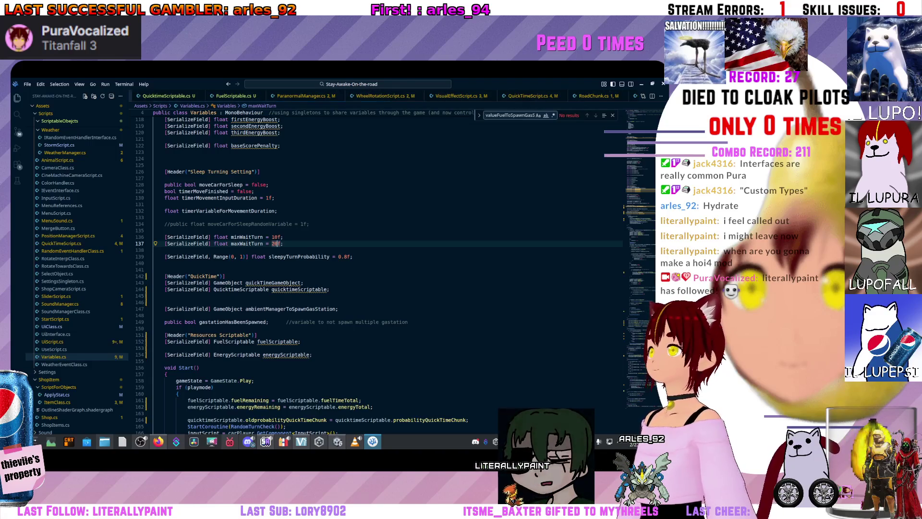
key(alt+Tab)
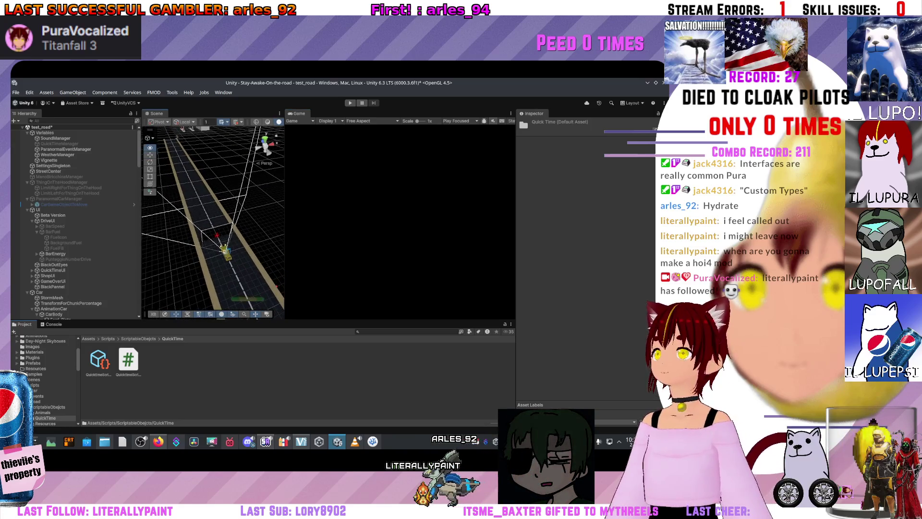
Play-test the game, stop it, and select the QuicktimeScriptable asset in the Project window
key(ctrl+p)
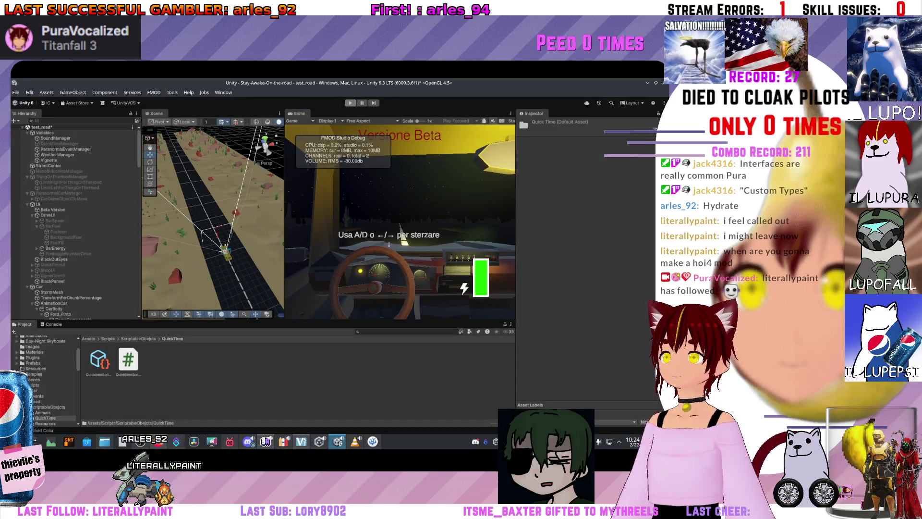
key(ctrl+p)
click(98, 363)
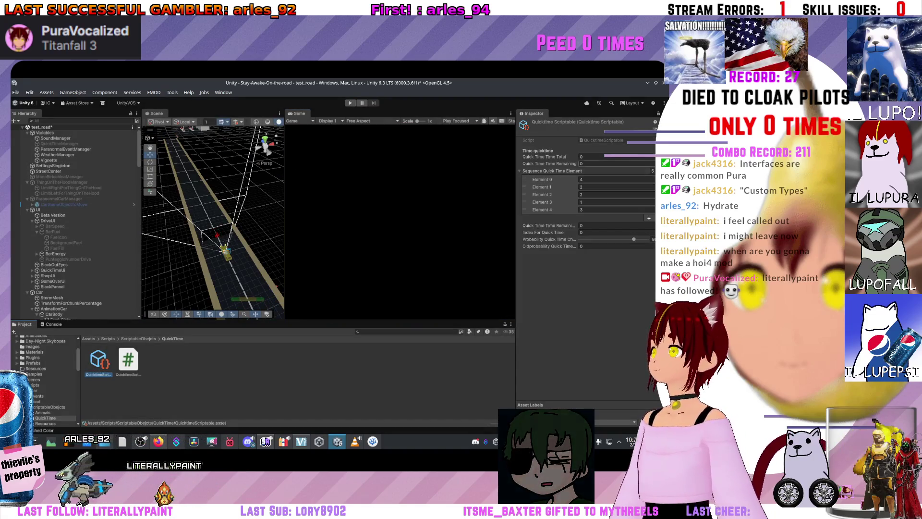
Change Quick Time Time Total from 1000 to 600, then play-test the game once
text(1000)
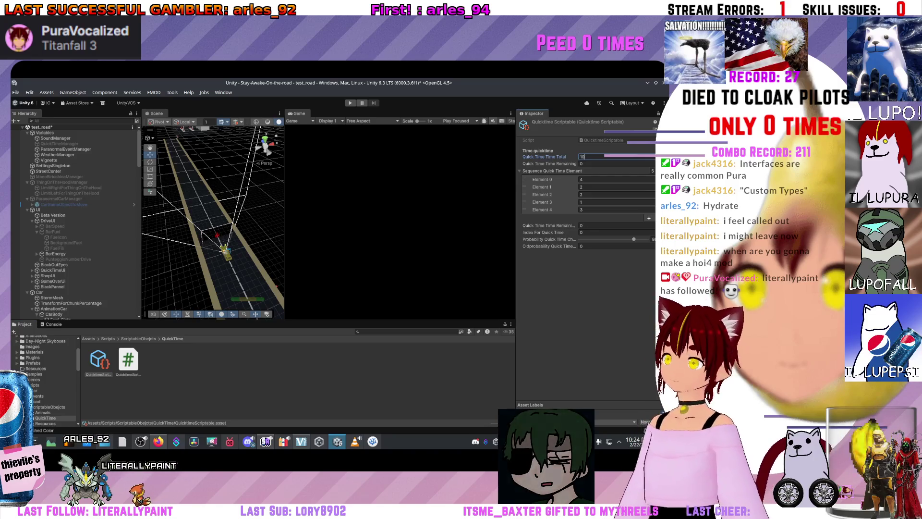
key(BackSpace)
key(BackSpace)
key(BackSpace)
text(600)
key(Tab)
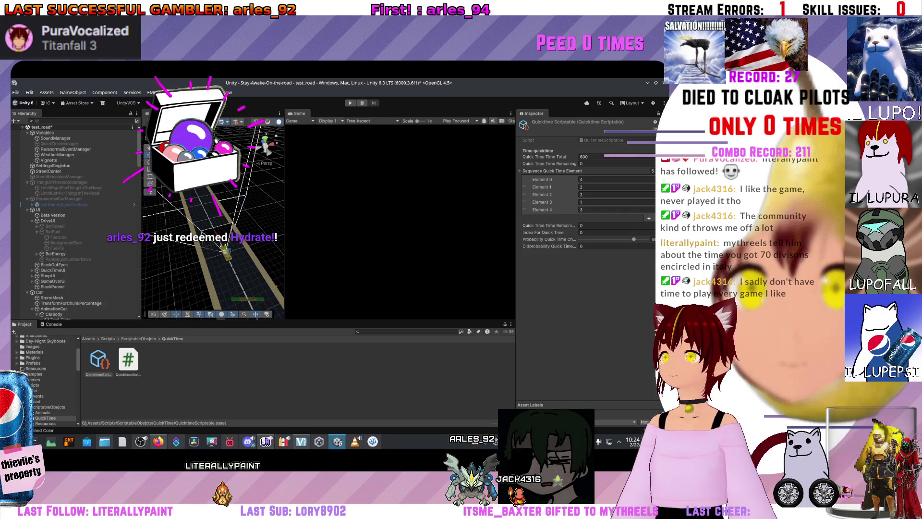
key(ctrl+p)
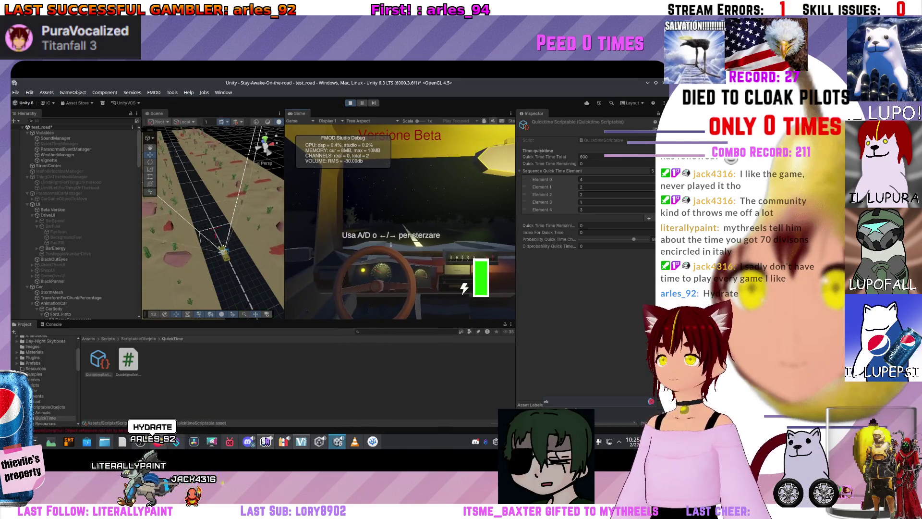
key(ctrl+p)
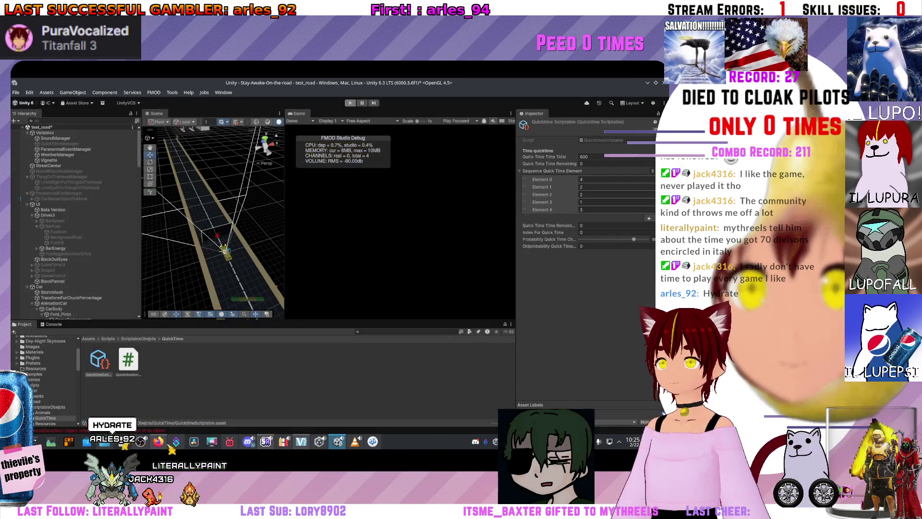
Trace the NullReferenceException to ChunkStartPoint and assign QuicktimeScriptable in its prefab
key(ctrl+shift+c)
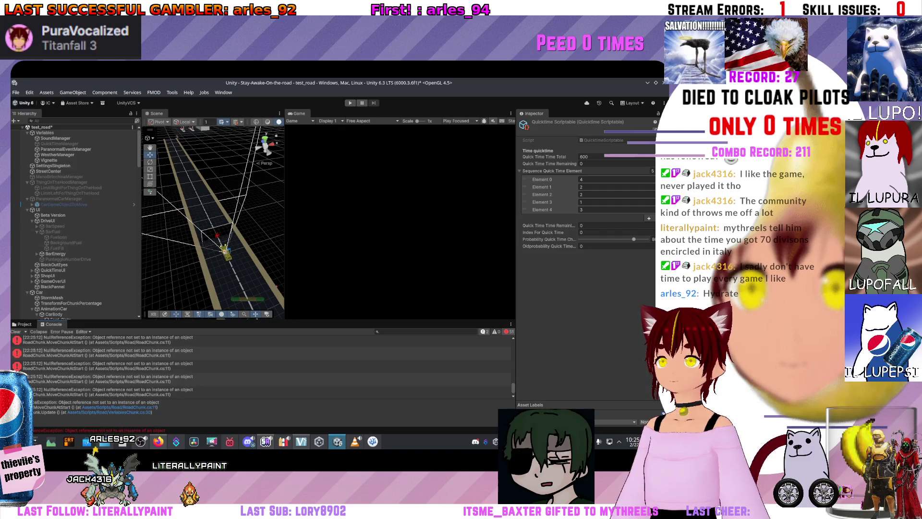
click(111, 366)
click(110, 392)
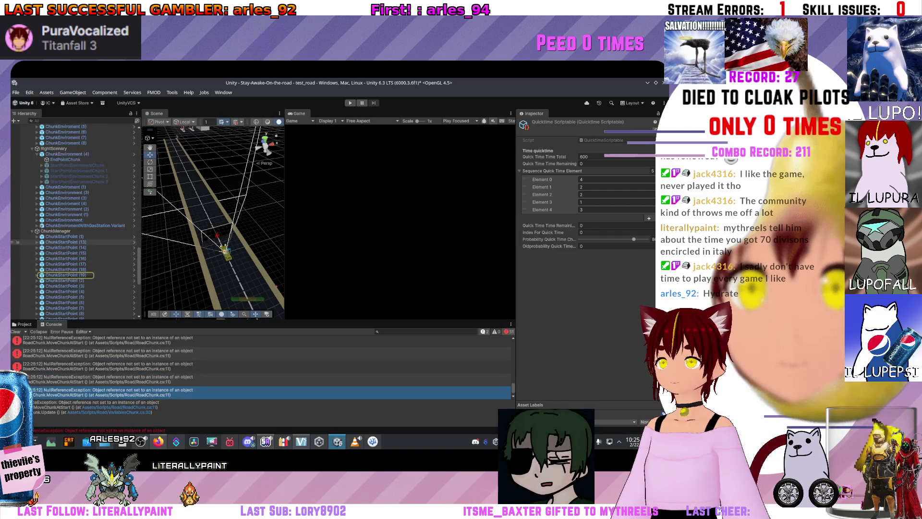
click(63, 237)
click(134, 236)
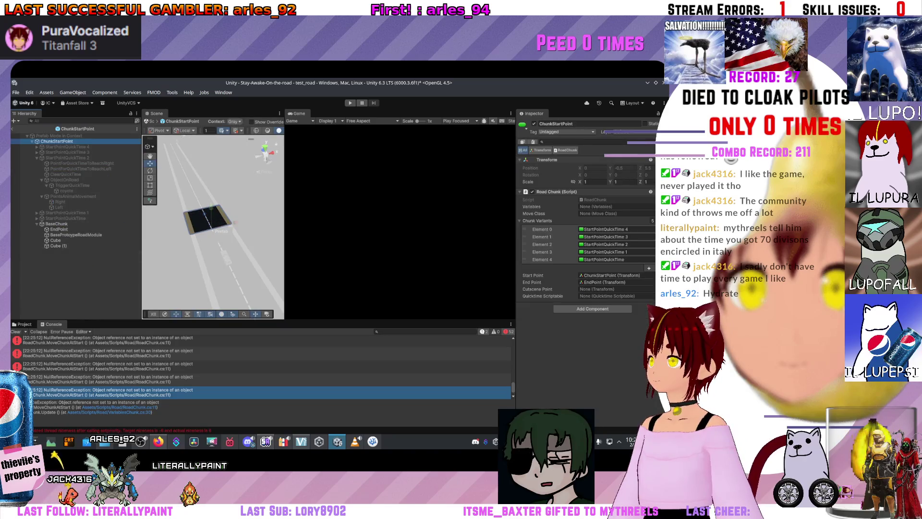
click(23, 324)
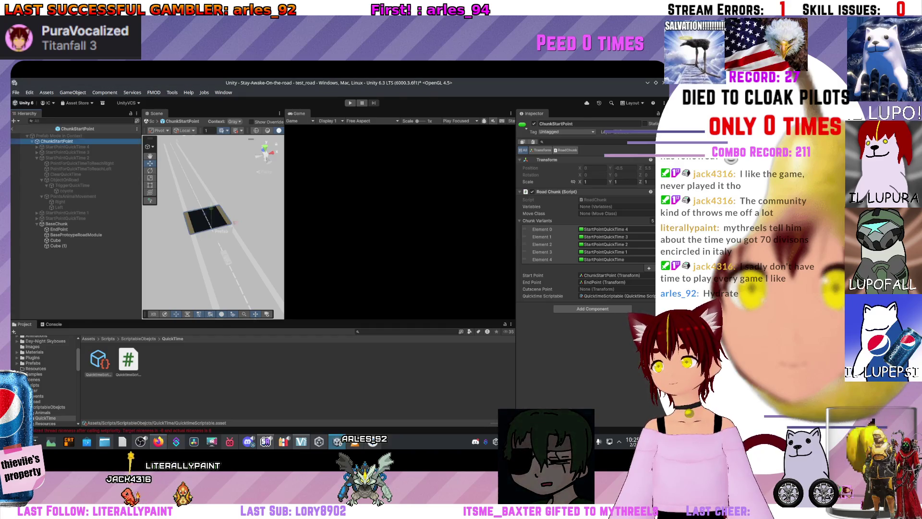
click(149, 121)
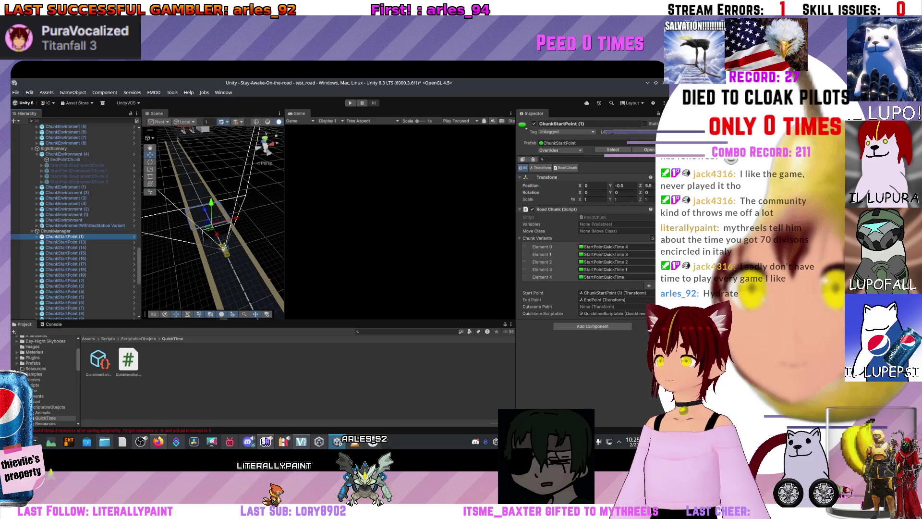
Play-test briefly, then inspect the SoundManager, Variables and UI objects' components
key(ctrl+p)
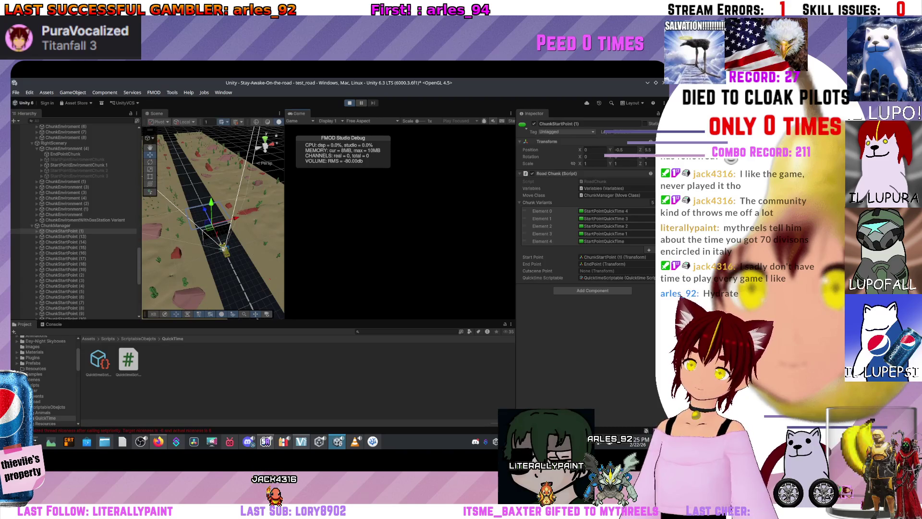
key(ctrl+p)
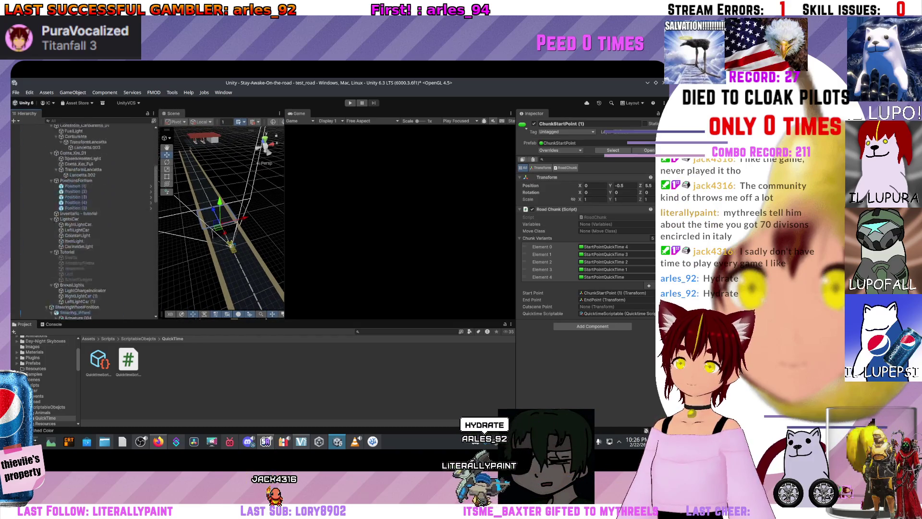
click(56, 138)
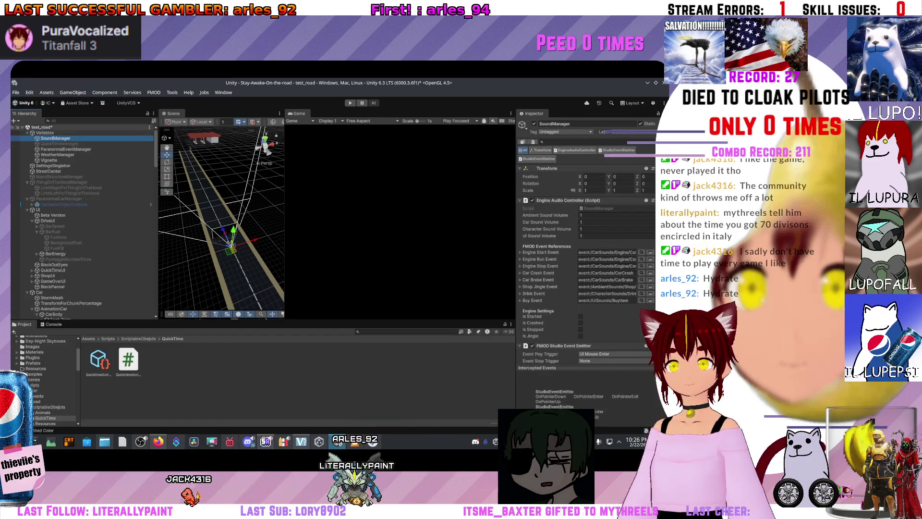
click(44, 132)
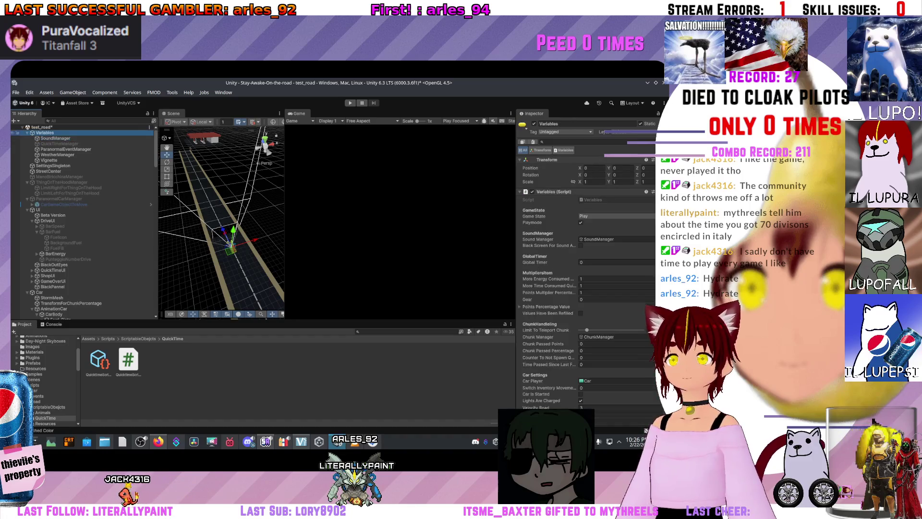
scroll(586, 264, down, 10)
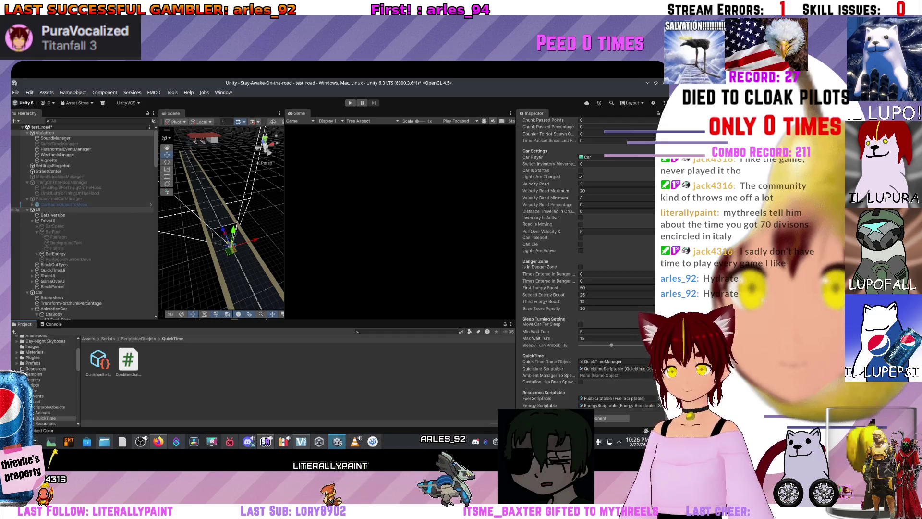
click(38, 209)
scroll(586, 264, down, 1)
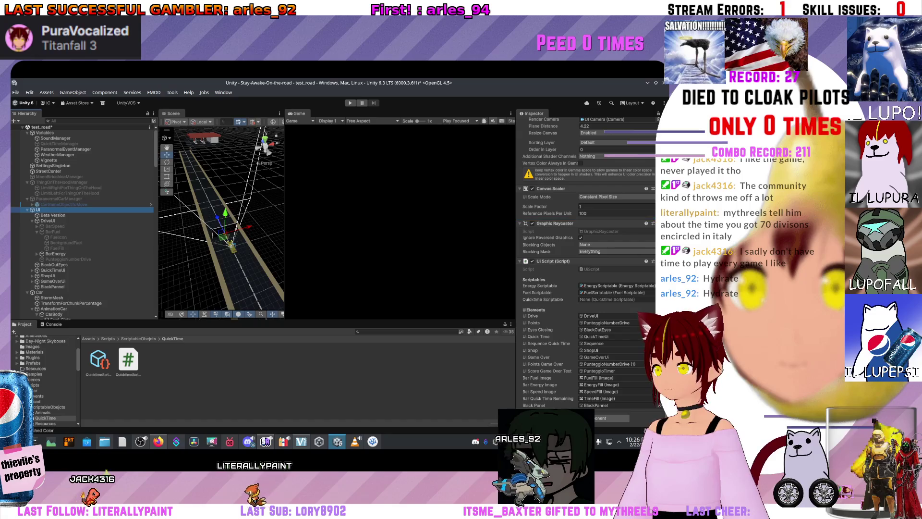
Assign QuicktimeScriptable to UI Script's Quicktime Scriptable field and look over DriveUi and ShopUI
drag(98, 359, 615, 299)
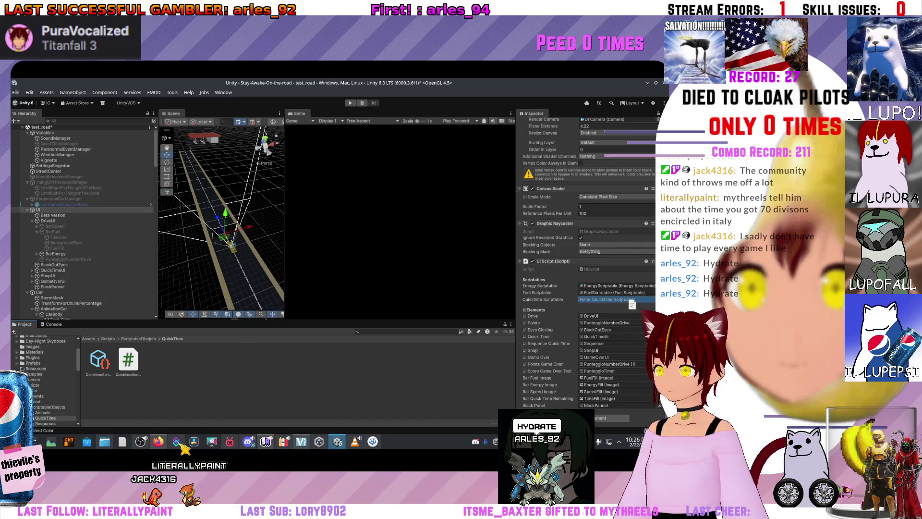
scroll(82, 221, down, 3)
click(53, 174)
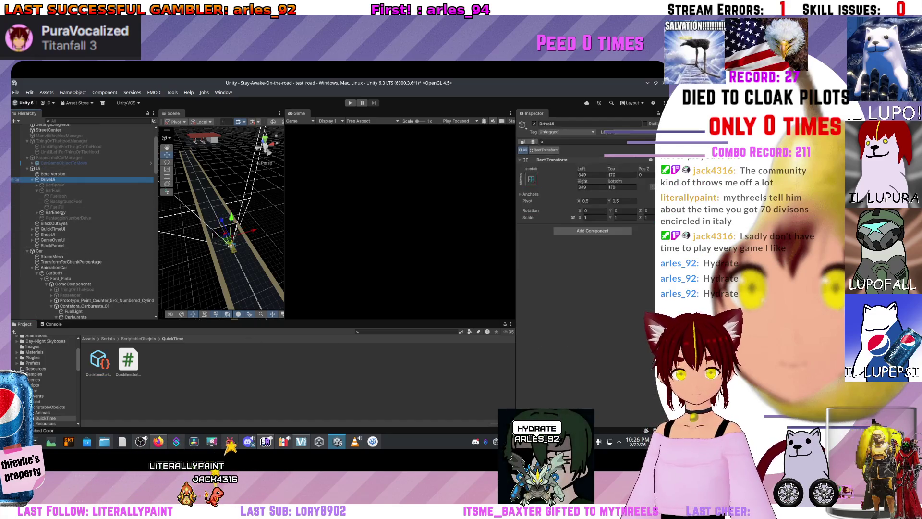
scroll(81, 221, down, 3)
click(54, 162)
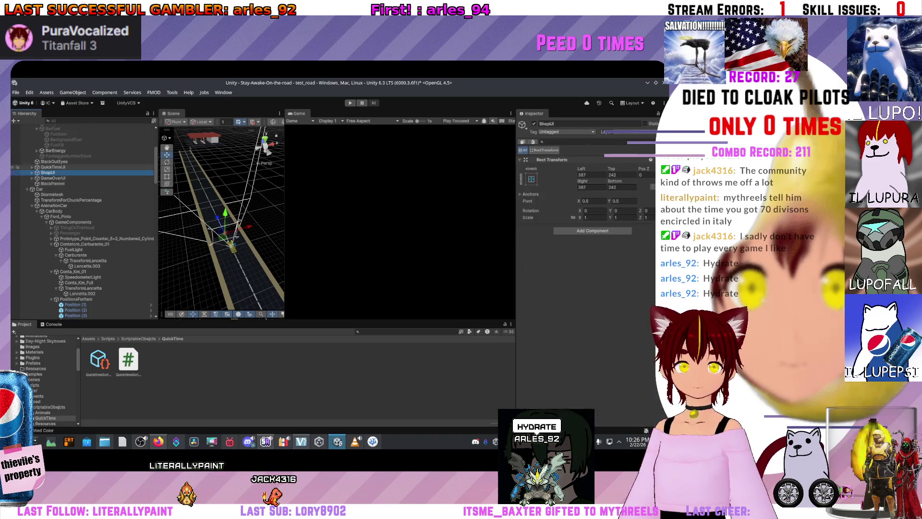
Review the Car object's Car Movement settings: Car Force Turn 1000000, Turn Strength 1.95
click(39, 188)
scroll(586, 265, down, 5)
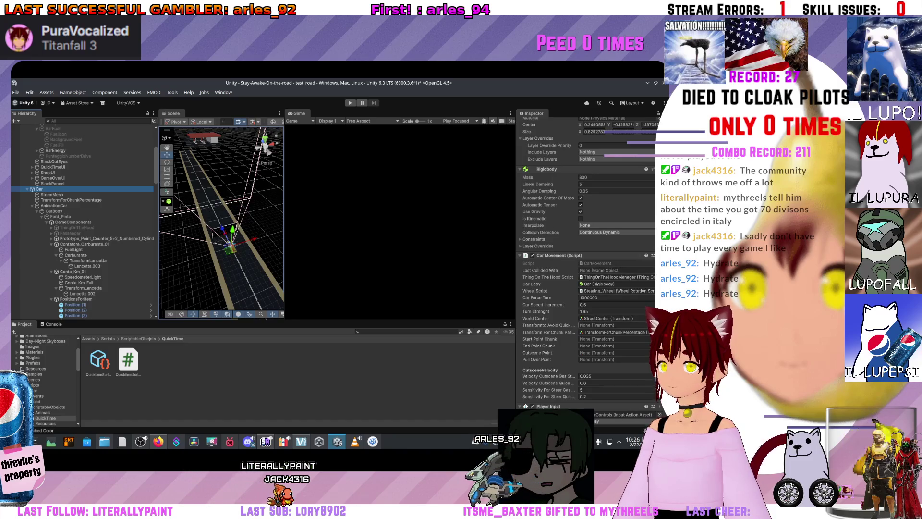
scroll(586, 264, down, 2)
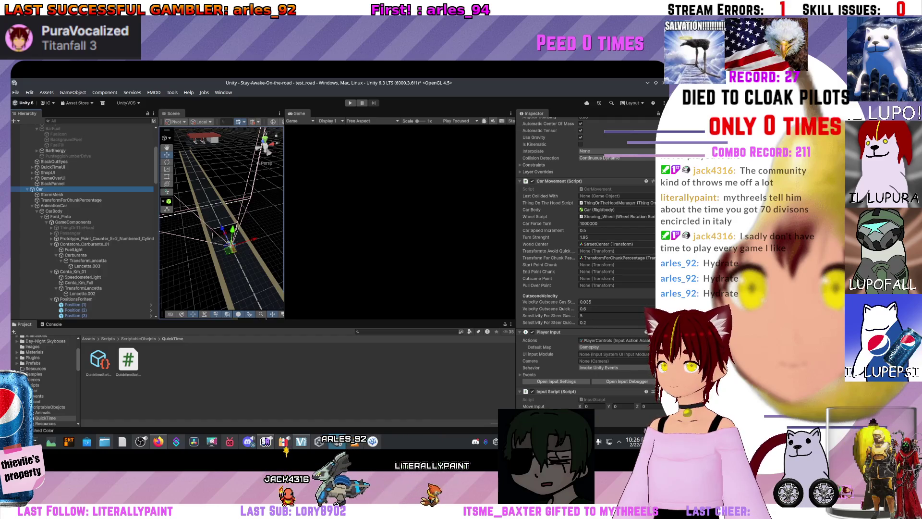
scroll(82, 202, down, 3)
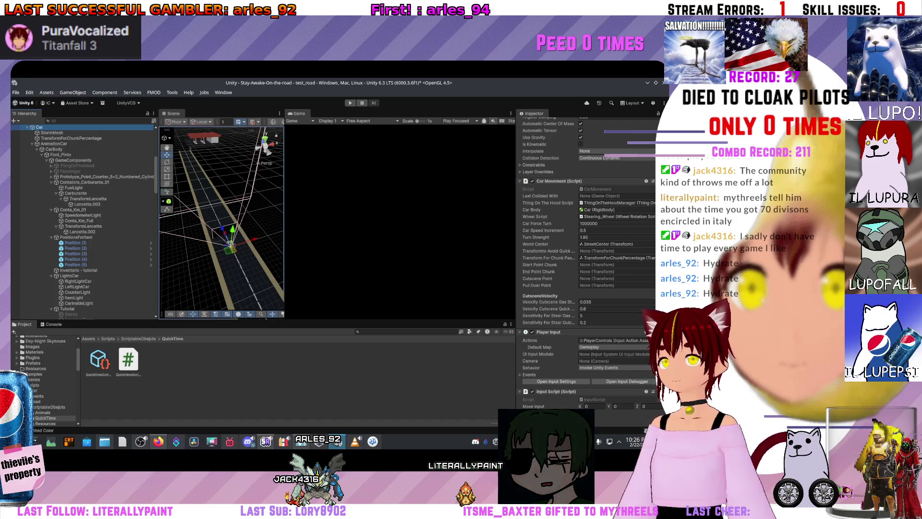
Browse the Car's children AnimationCar and Contatore_Carburante_01, ending on CylinderPoints
click(54, 149)
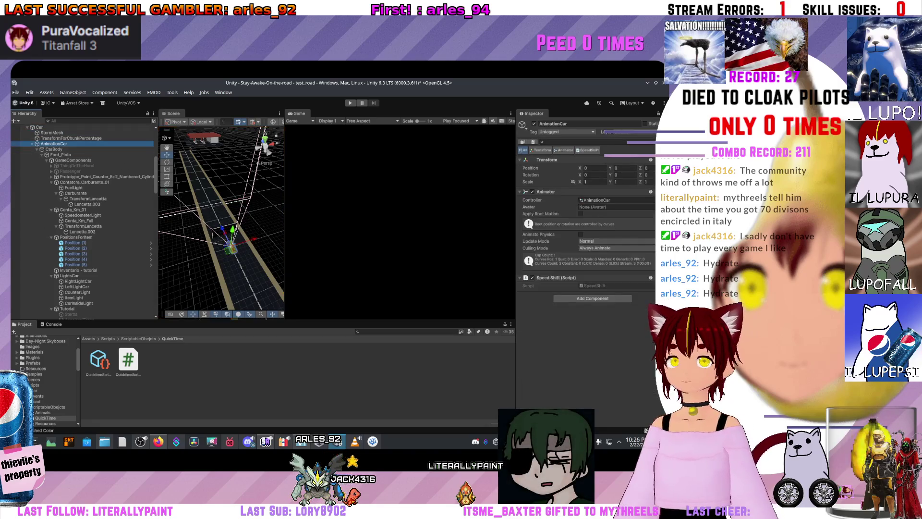
key(Down)
key(Down)
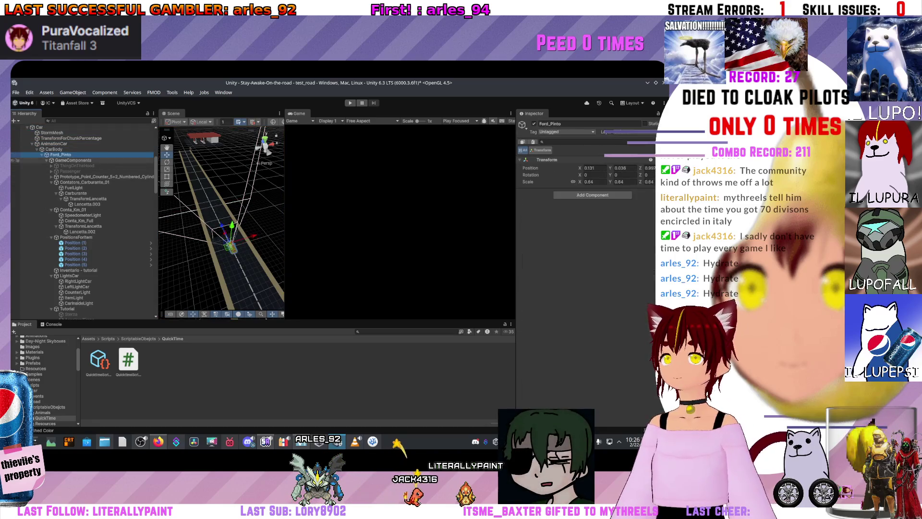
click(106, 177)
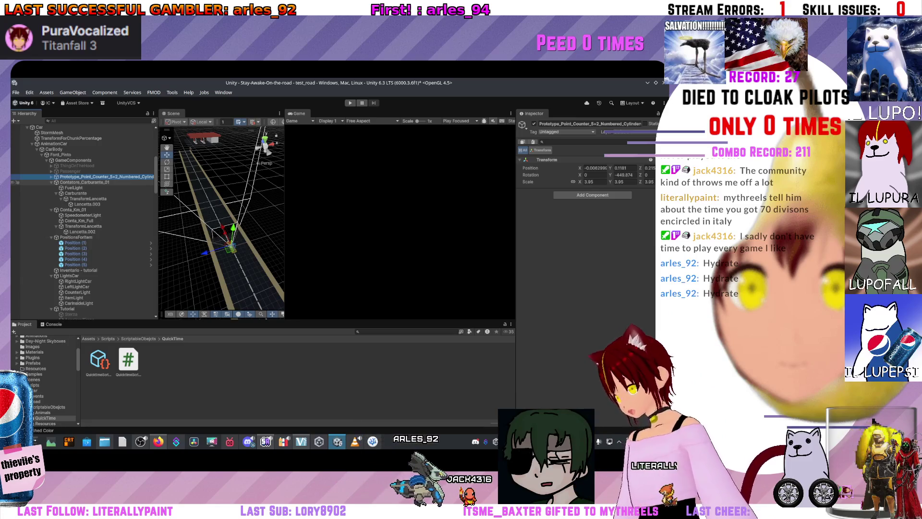
click(85, 182)
click(96, 176)
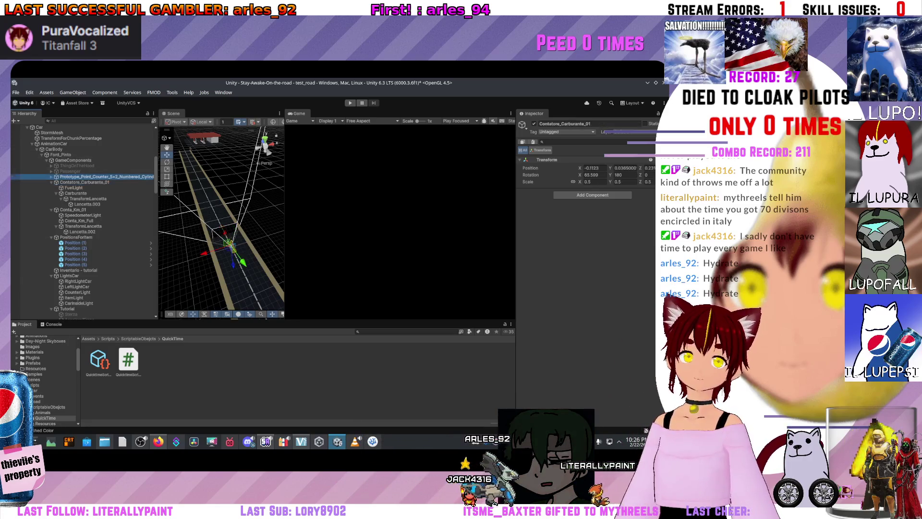
click(52, 176)
Expand CylinderPoints' Counter script Cylinders and Cylinders Red arrays and its child cylinders
click(79, 187)
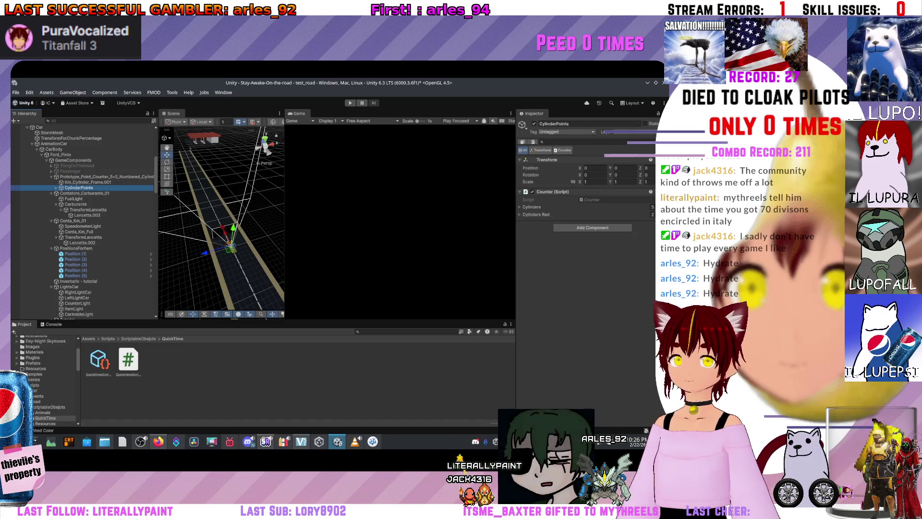
click(532, 206)
click(17, 188)
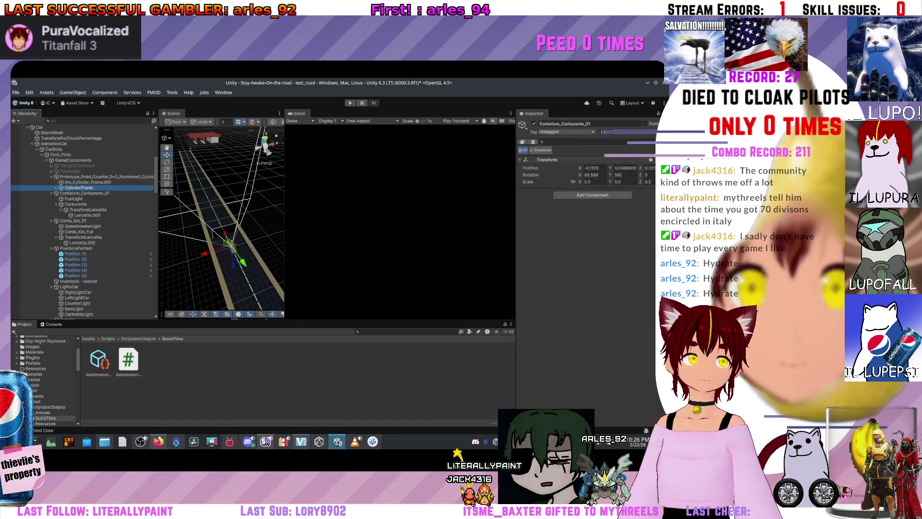
key(Right)
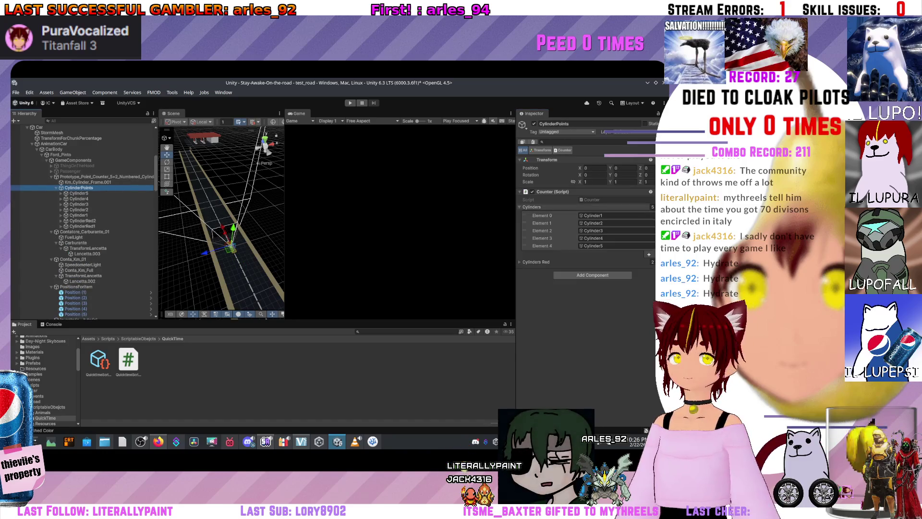
click(533, 262)
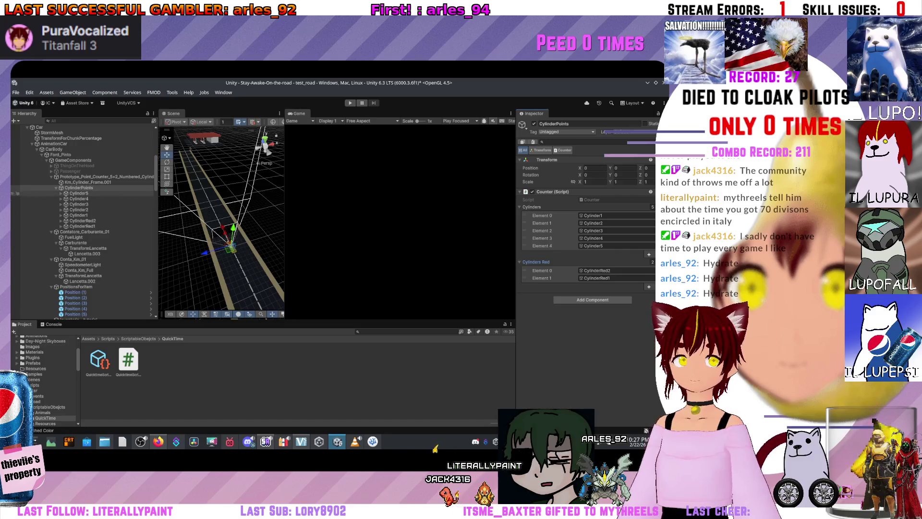
Inspect Contatore_Carburante_01, Carburante, and the FuelLight's light (intensity 0.003, range 0.1019228)
click(16, 231)
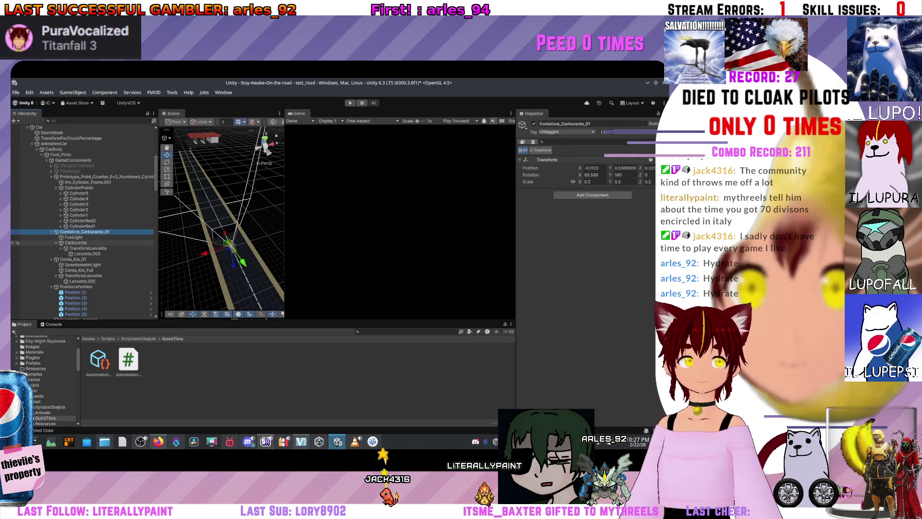
key(Down)
click(17, 237)
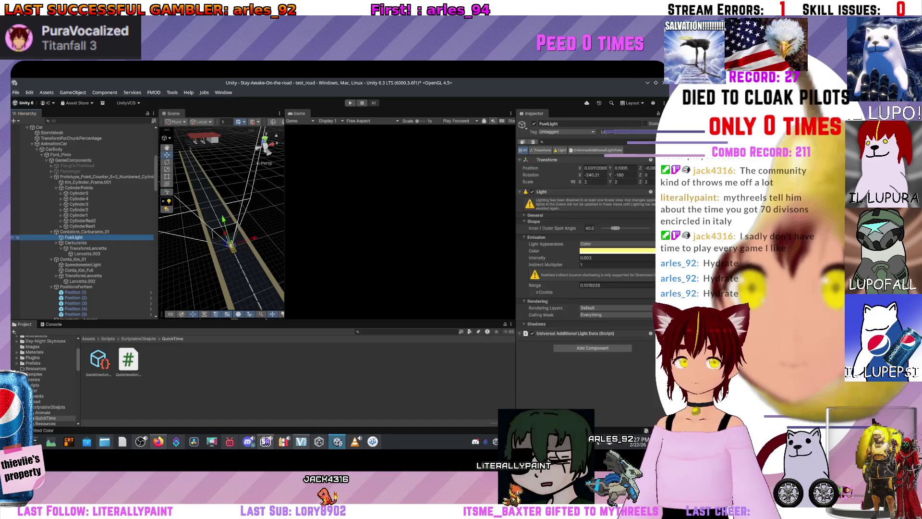
click(17, 248)
scroll(17, 250, down, 3)
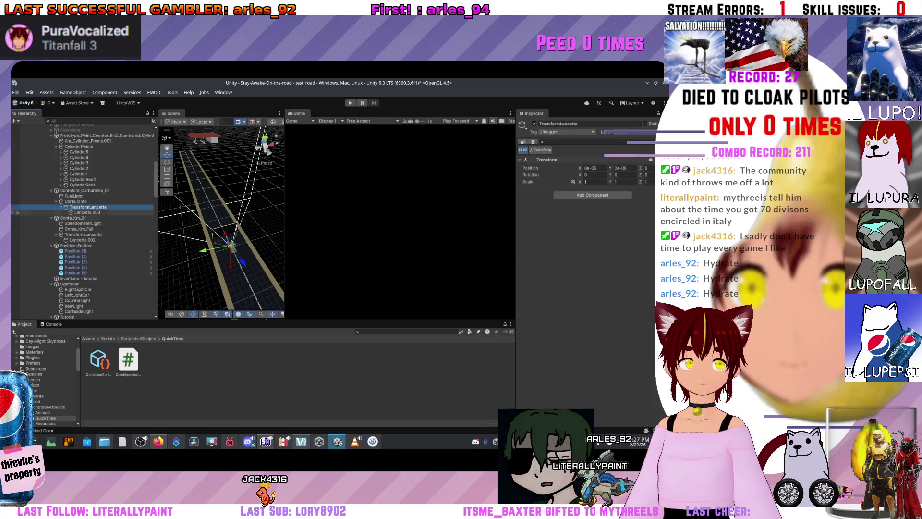
key(Down)
click(17, 218)
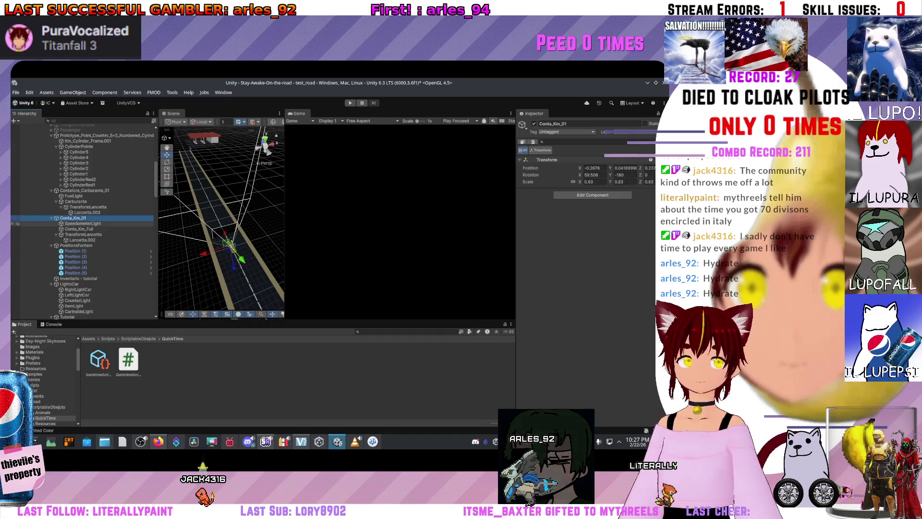
click(17, 229)
click(17, 246)
scroll(17, 246, down, 2)
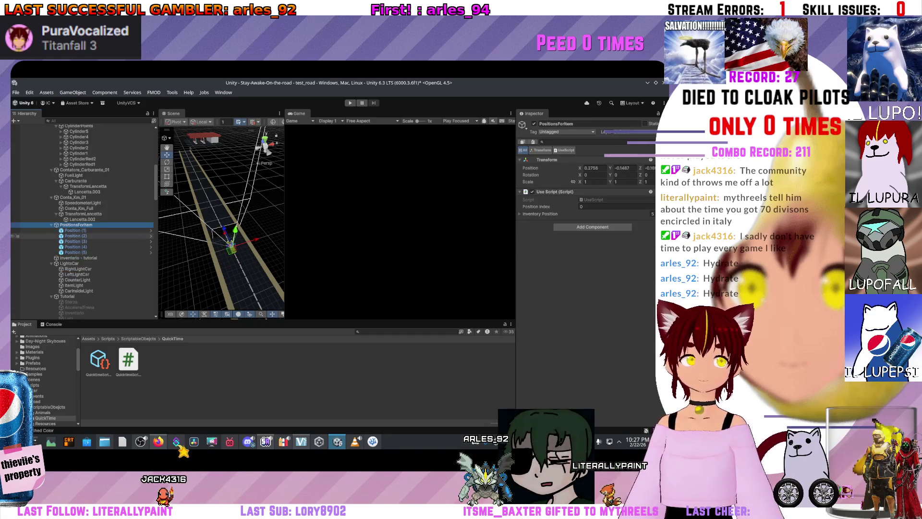
click(17, 236)
click(16, 241)
scroll(16, 247, down, 4)
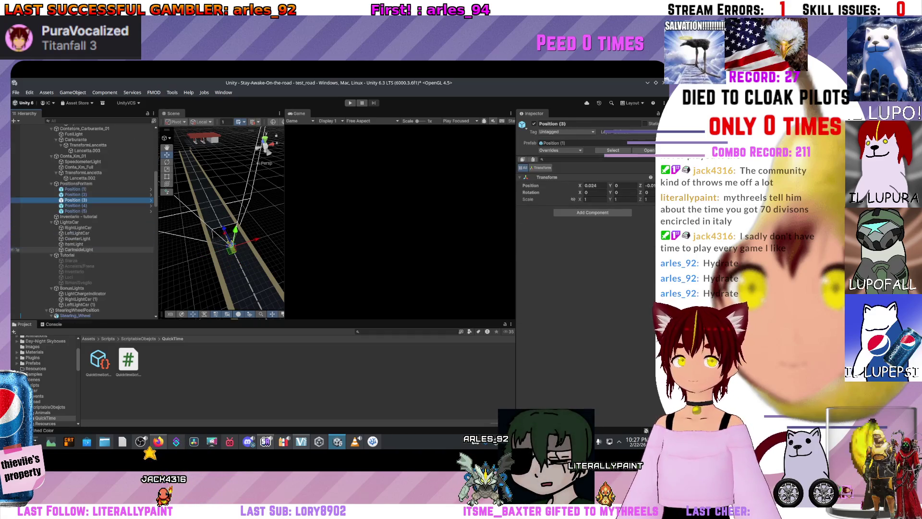
click(16, 222)
click(17, 228)
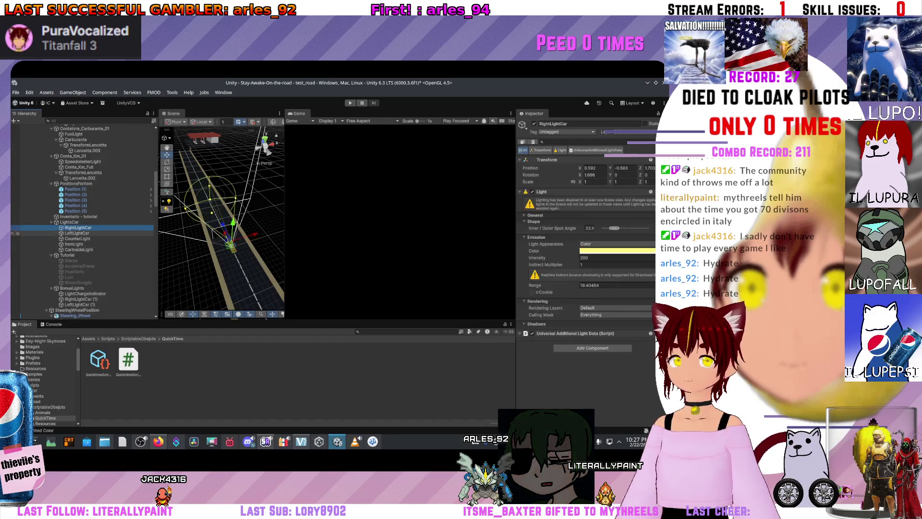
scroll(16, 240, down, 2)
click(17, 213)
click(17, 218)
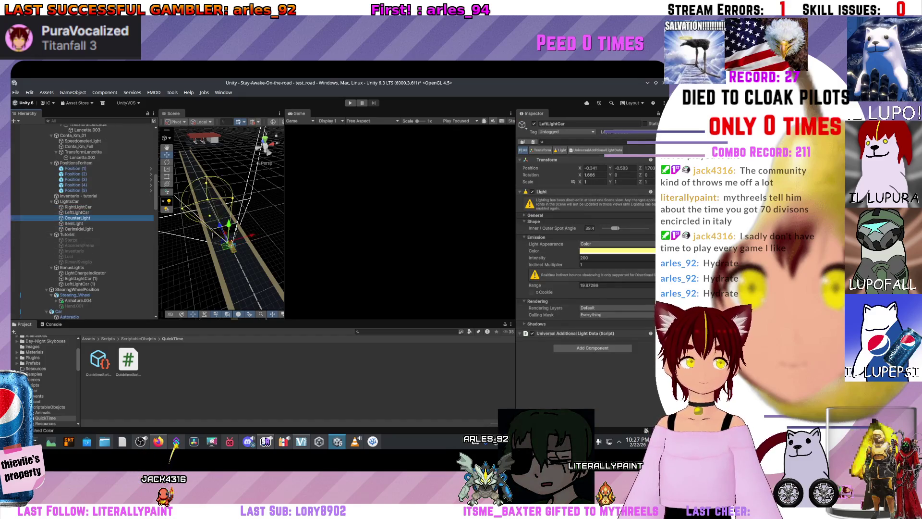
click(16, 223)
click(17, 228)
click(17, 234)
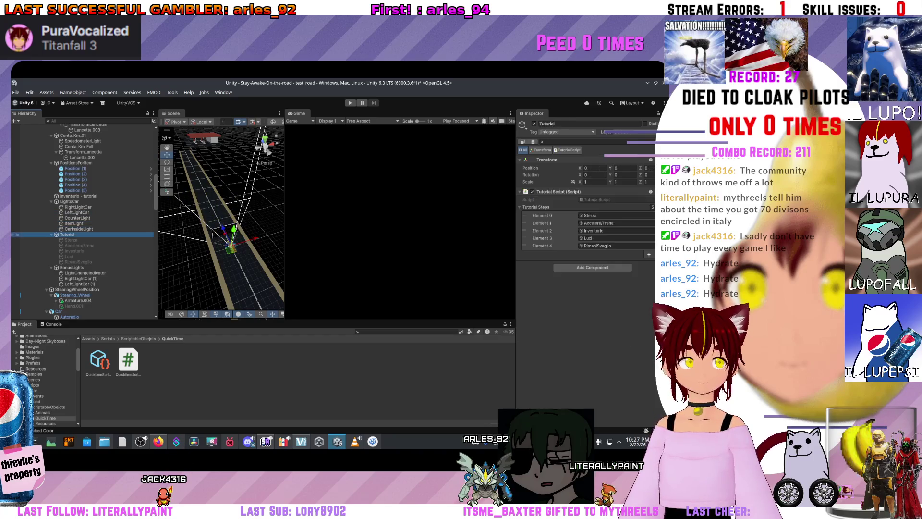
click(17, 201)
click(17, 256)
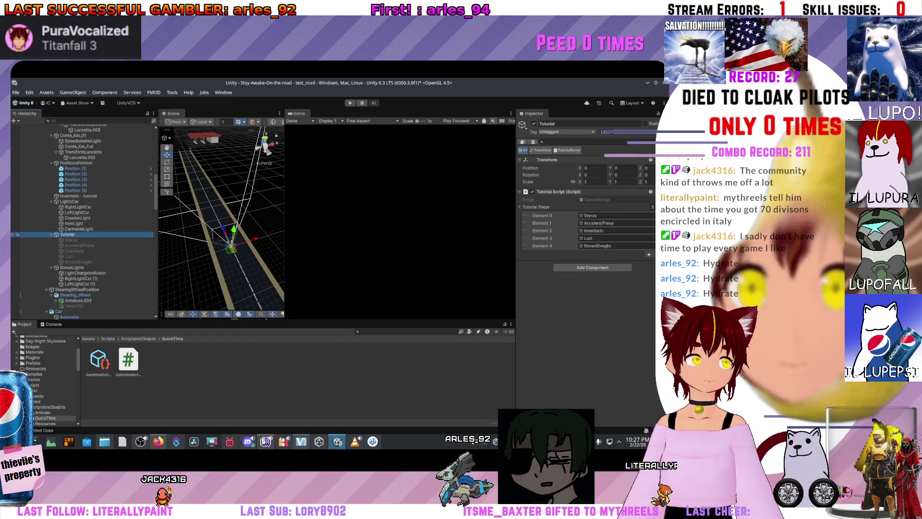
click(17, 267)
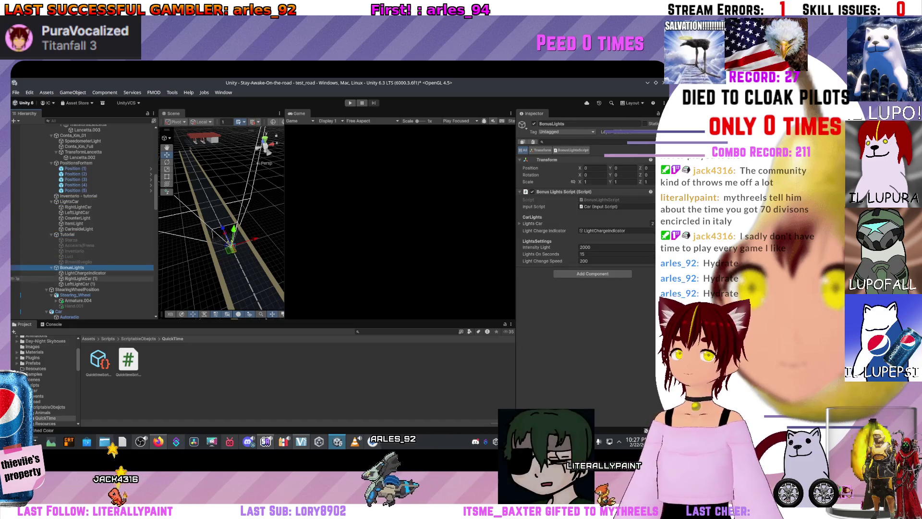
click(17, 272)
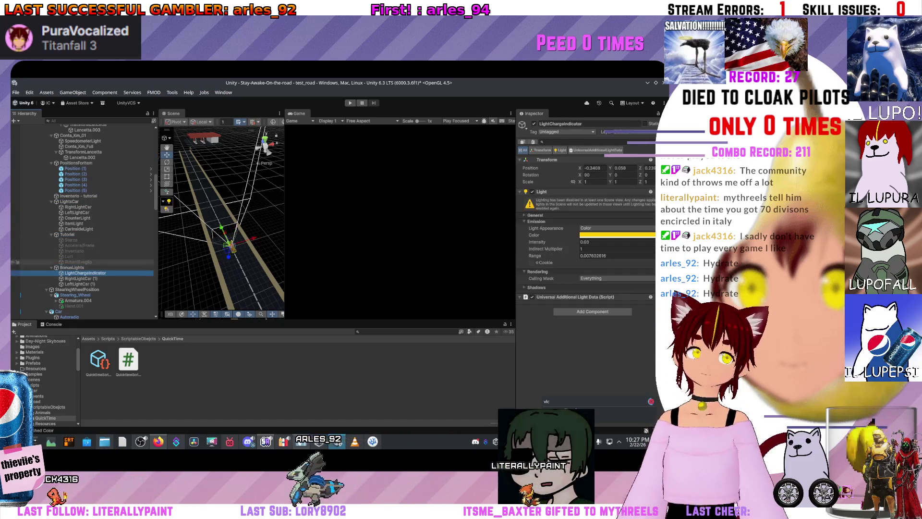
click(17, 278)
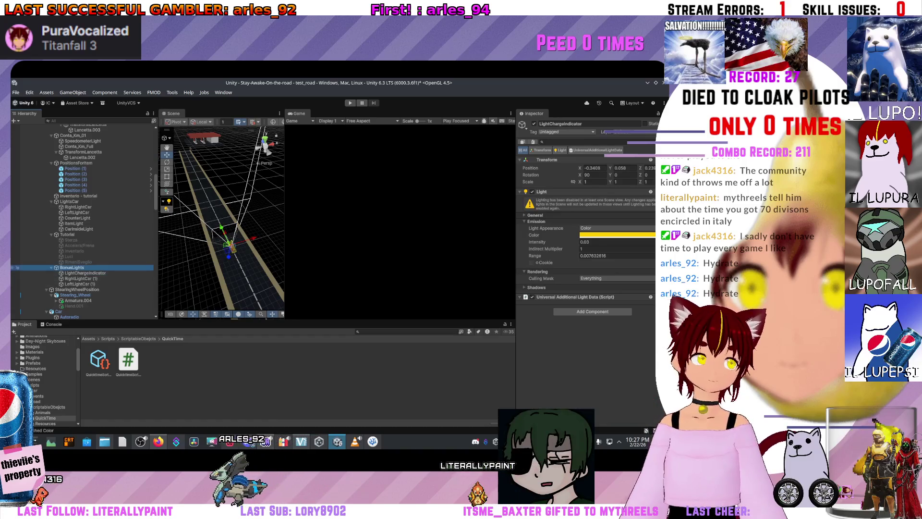
click(17, 273)
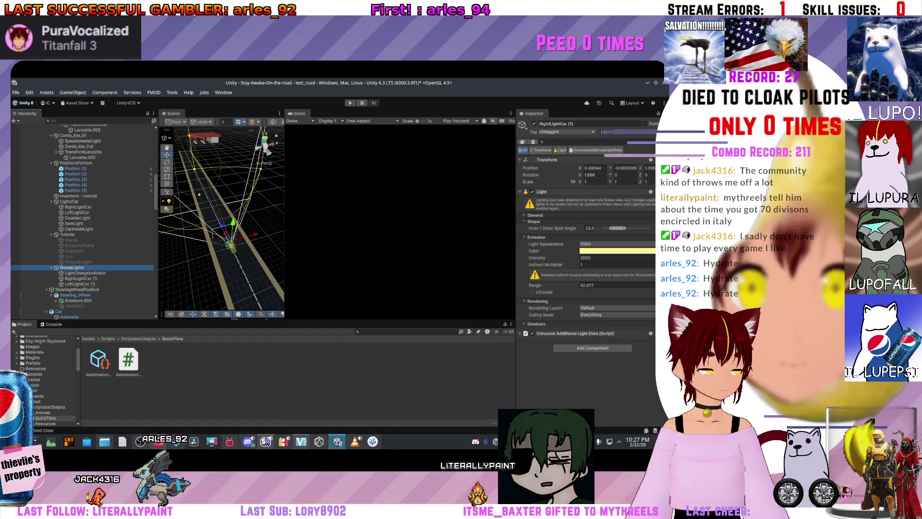
key(Down)
key(Down)
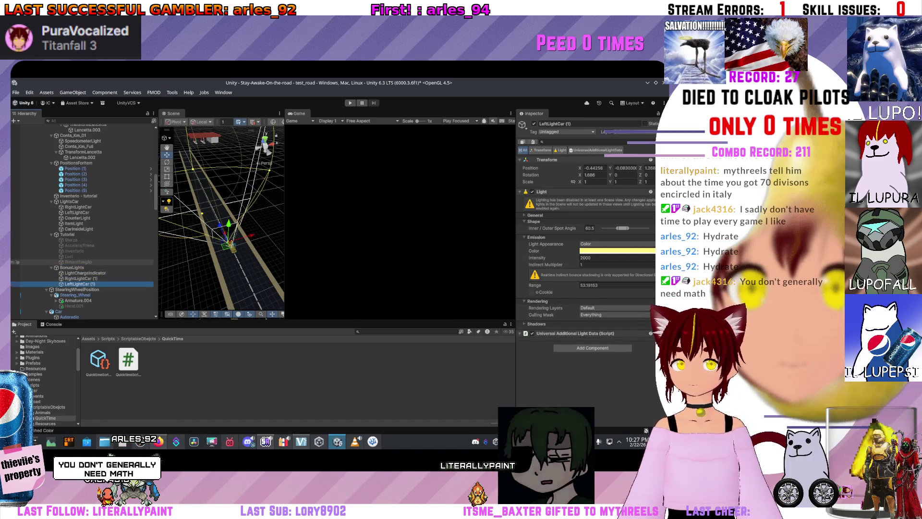
click(72, 268)
click(77, 268)
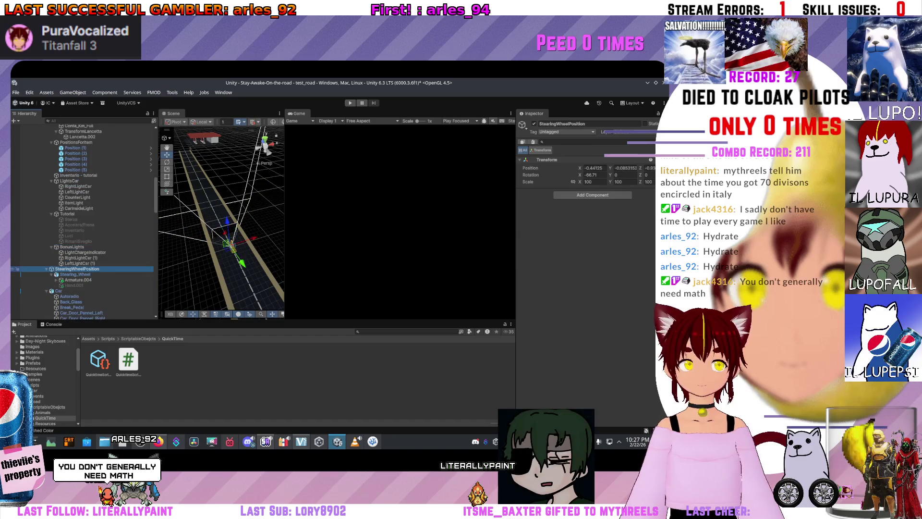
scroll(82, 221, down, 1)
click(74, 253)
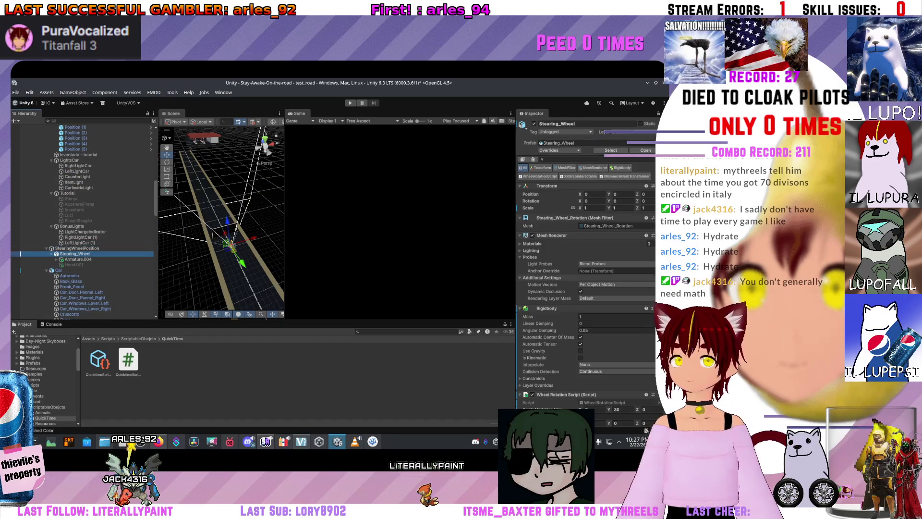
scroll(586, 264, down, 8)
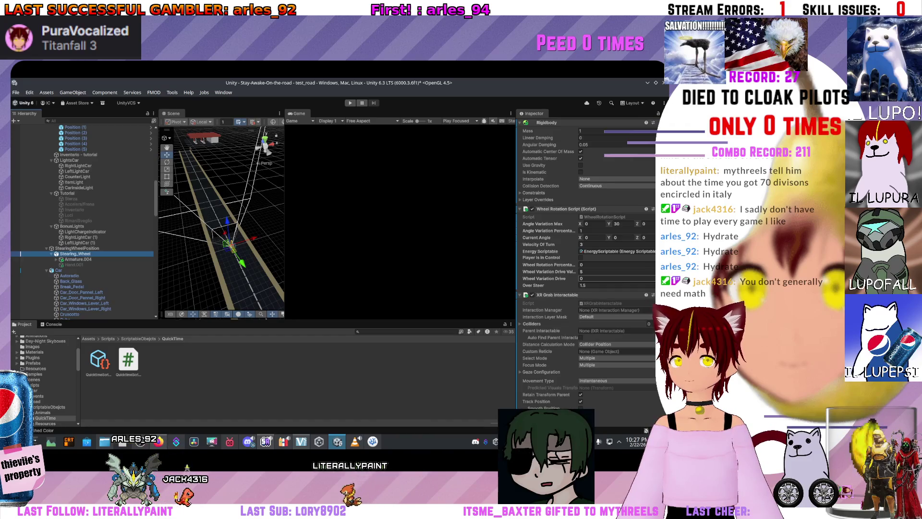
click(59, 270)
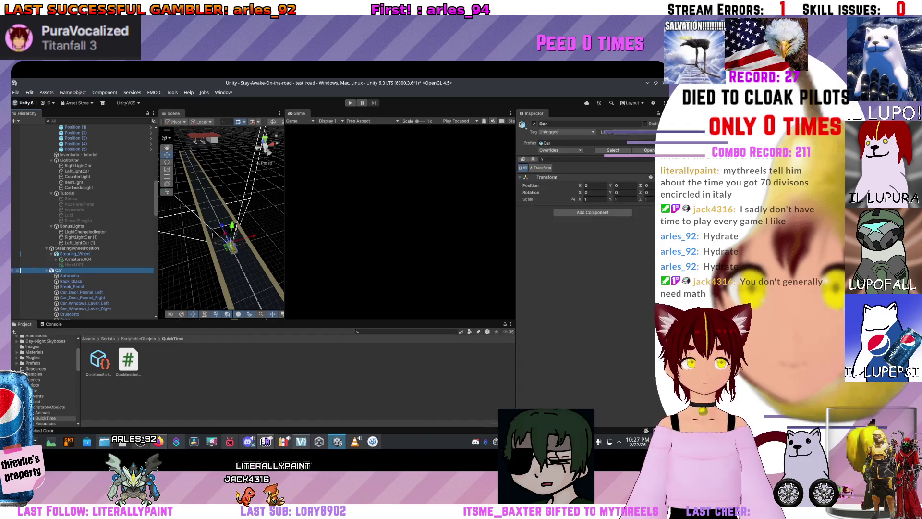
click(69, 276)
scroll(82, 221, down, 10)
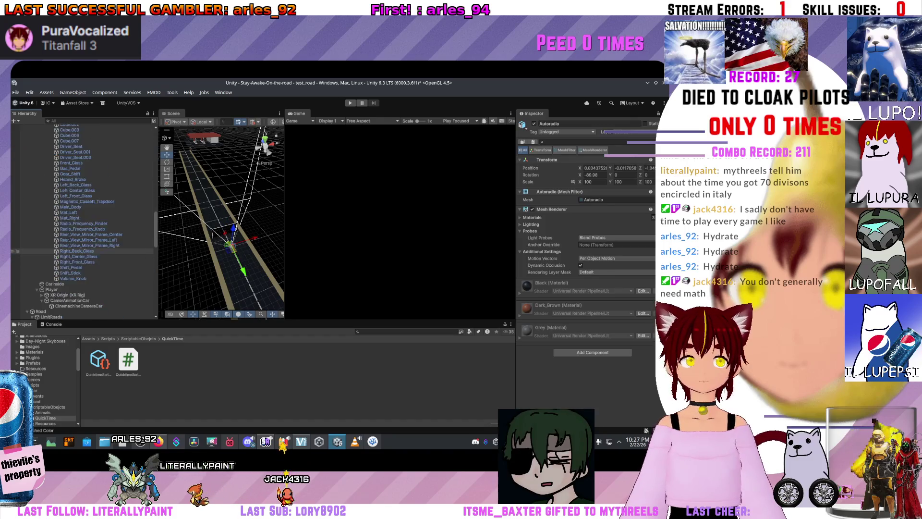
click(16, 207)
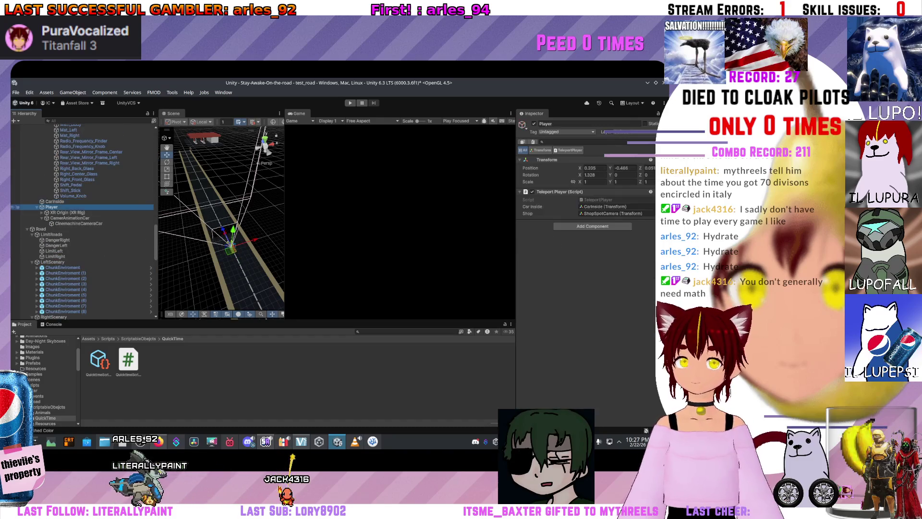
click(15, 212)
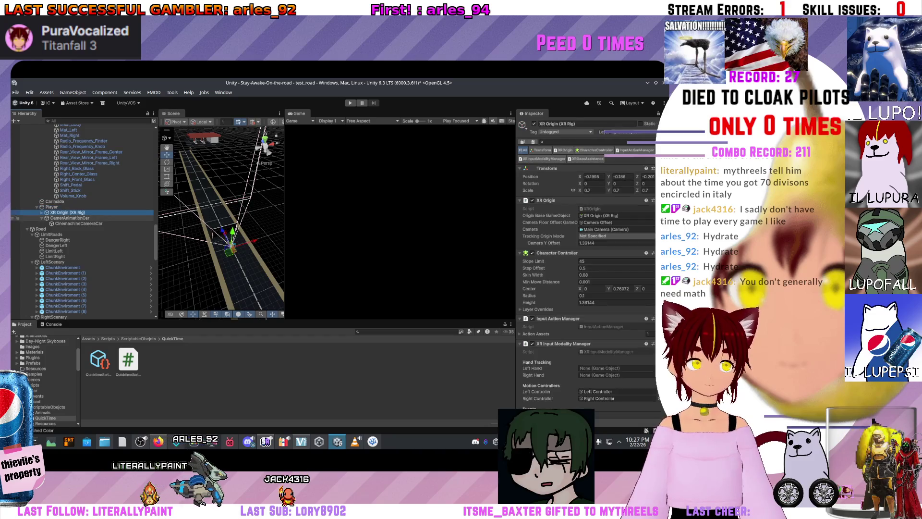
scroll(586, 269, down, 4)
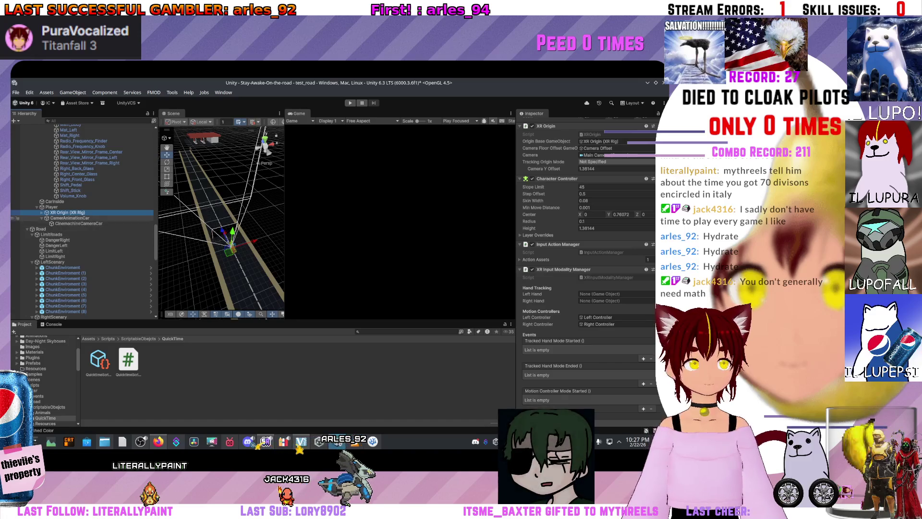
click(69, 217)
click(79, 224)
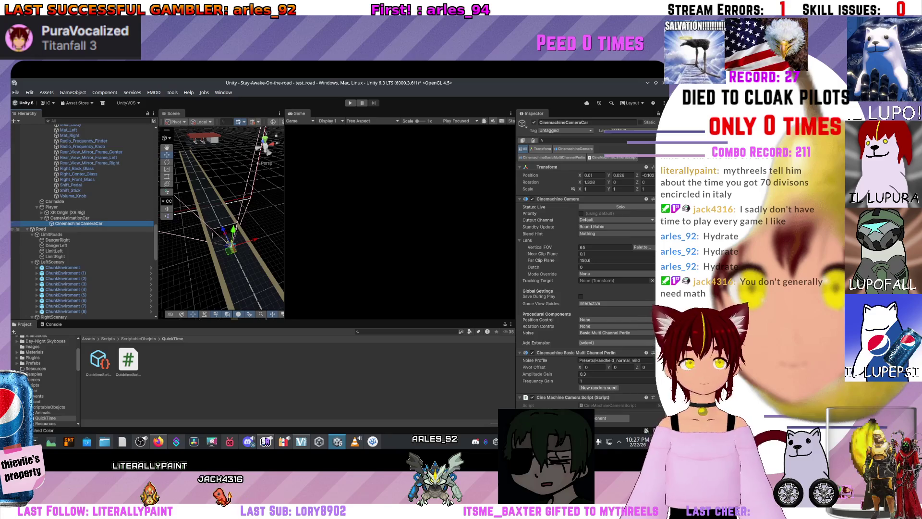
key(Down)
key(Down)
key(Down)
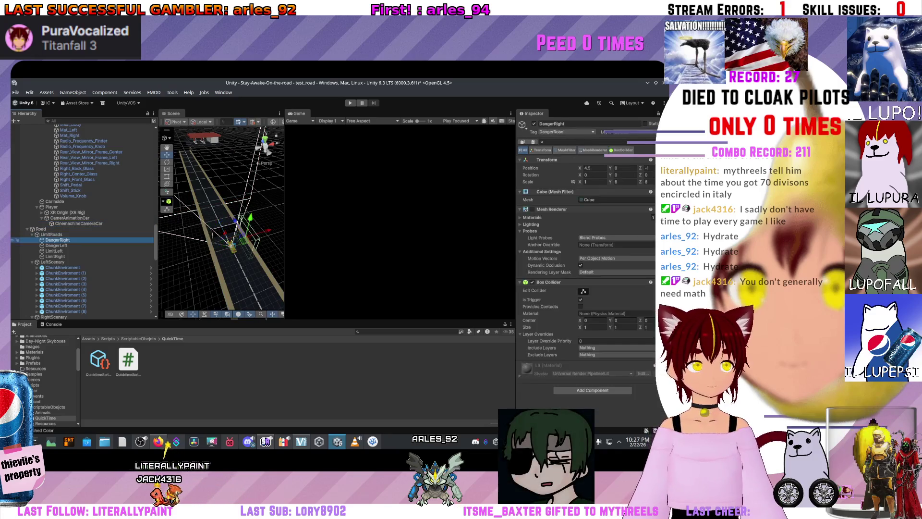
key(Down)
key(Down)
key(Down)
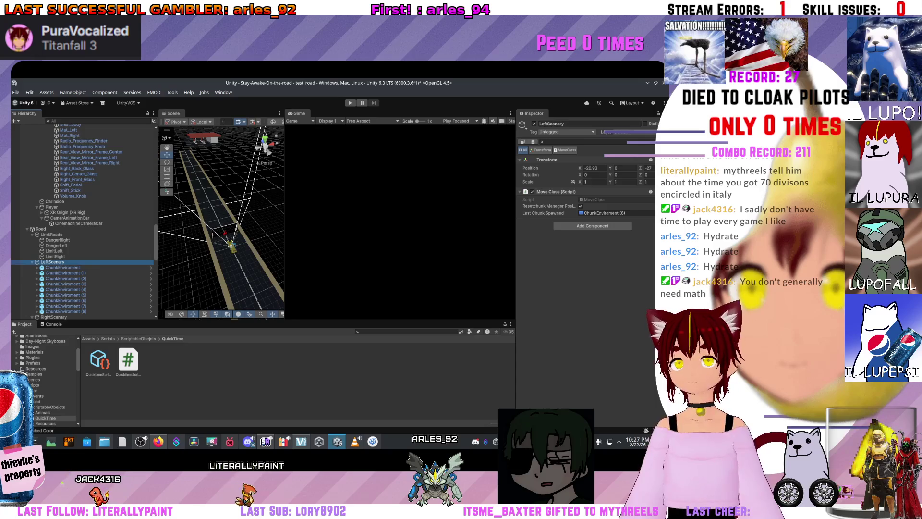
key(Down)
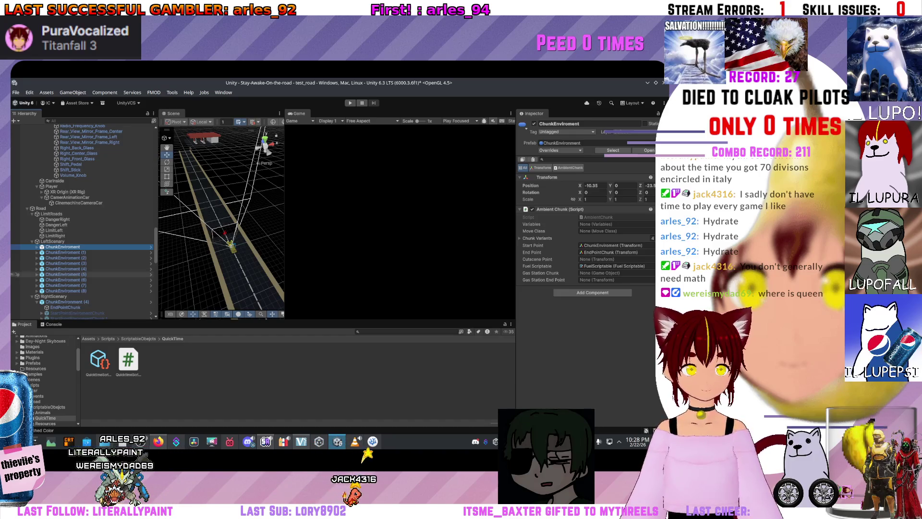
click(53, 241)
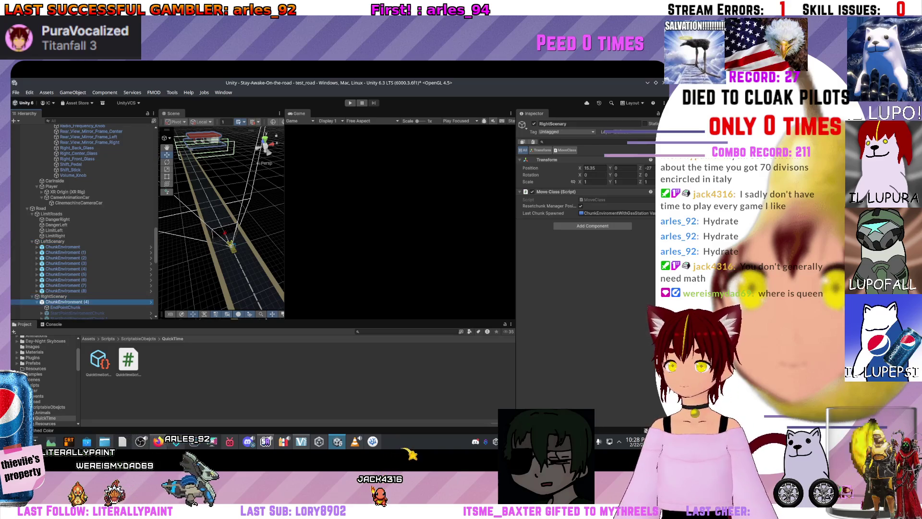
Inspect ChunkEnvironment (4) under RightScenary, then switch to the 'lux meter' search in Chrome
click(62, 302)
scroll(63, 299, down, 3)
scroll(17, 299, down, 1)
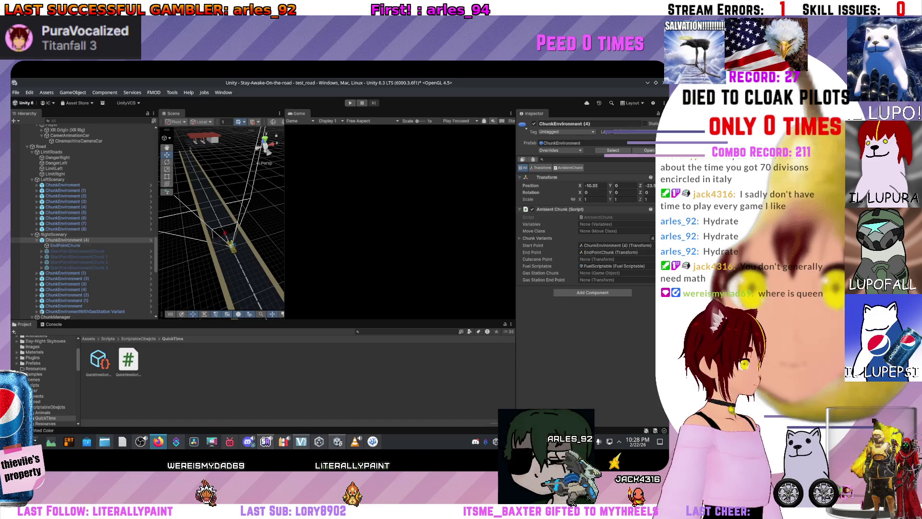
key(alt+Tab)
Browse the eight lux meter products priced €17.99 to €179.00, then return to Unity
mouse_move(245, 171)
mouse_move(188, 288)
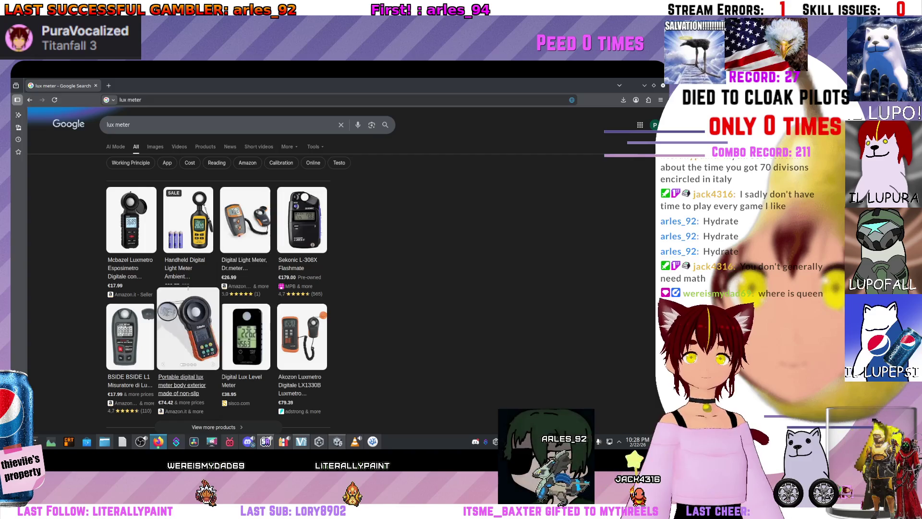
scroll(187, 288, down, 2)
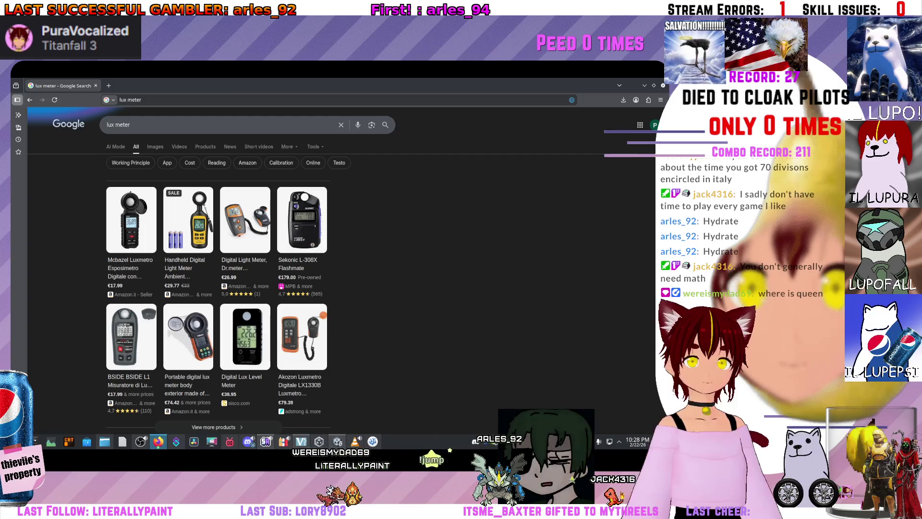
key(alt+Tab)
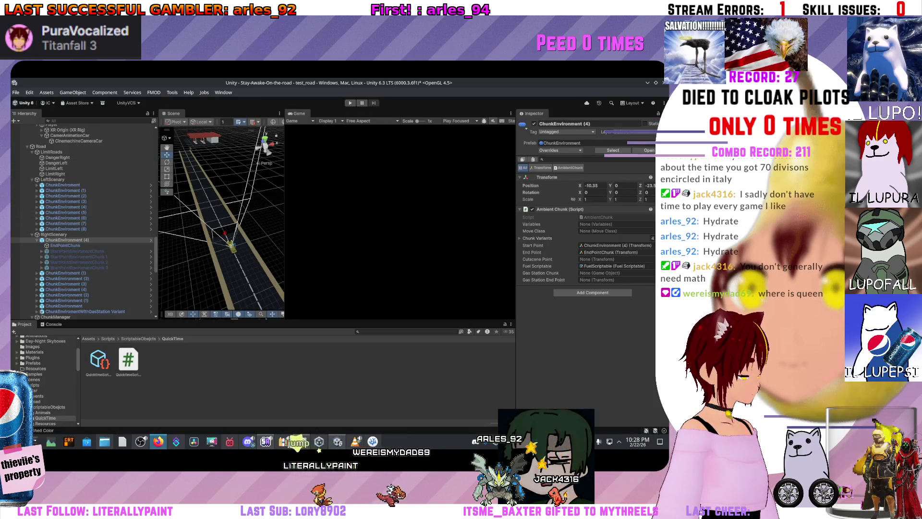
Frame ChunkEnvironment (4) in the scene, inspect ChunkManager, and show the console errors
key(f)
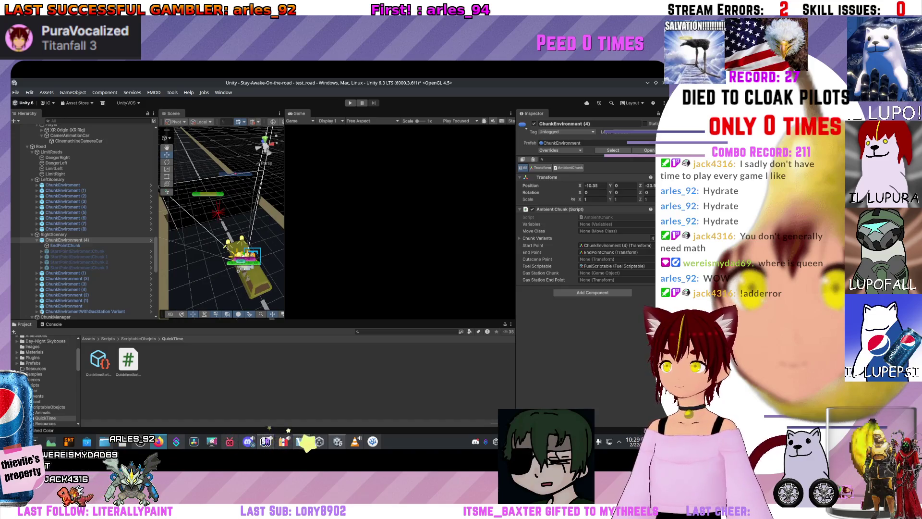
scroll(81, 221, down, 4)
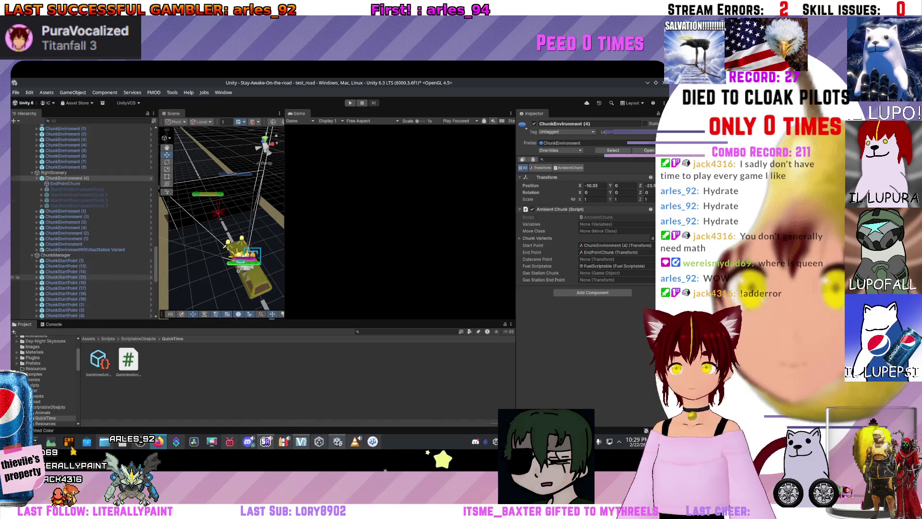
click(55, 255)
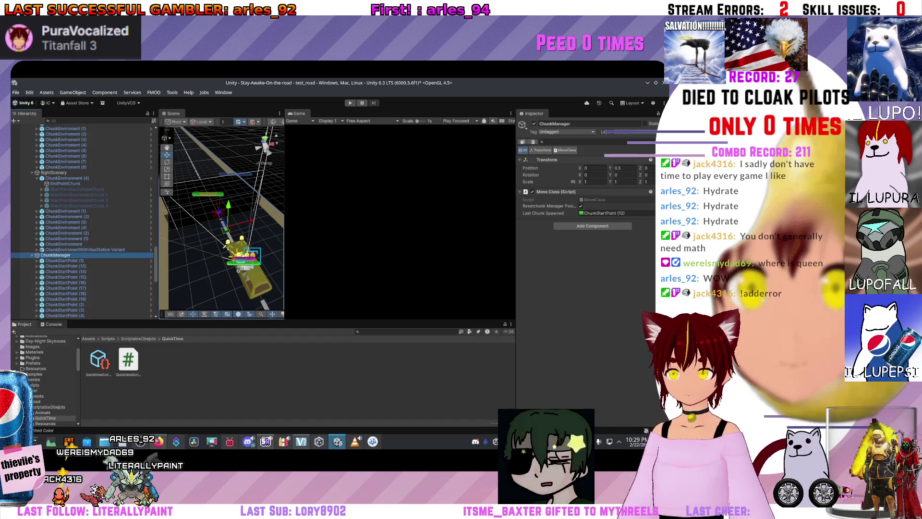
click(54, 325)
scroll(82, 221, down, 10)
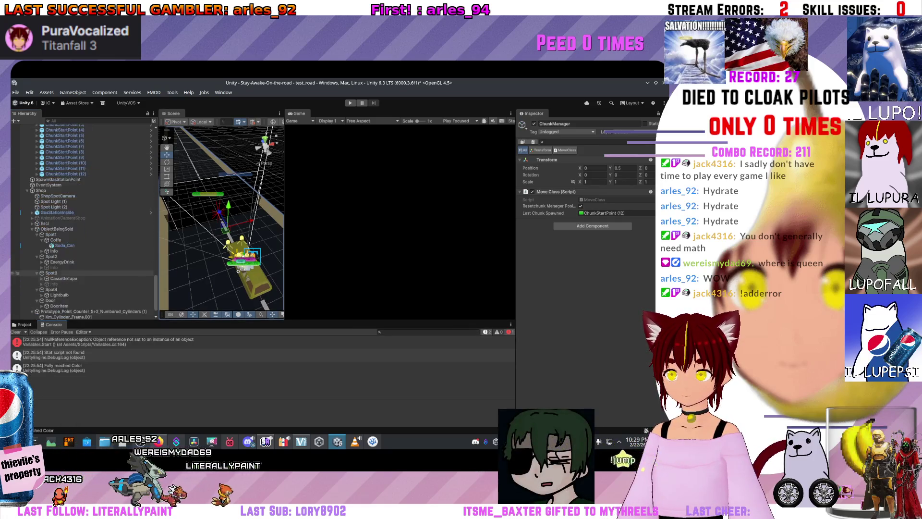
Inspect the GasStationInside, Coffe, Soda_Can and UIDocument (PanelSettings) objects
click(56, 212)
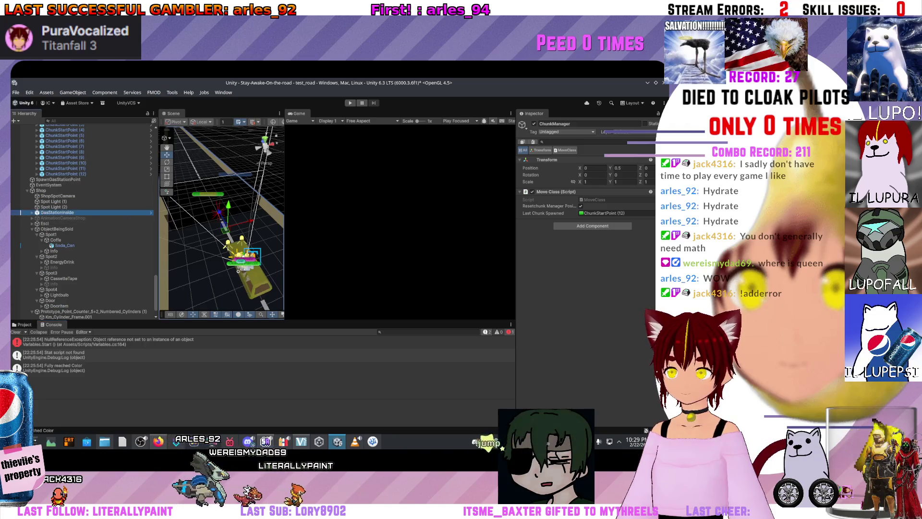
click(56, 240)
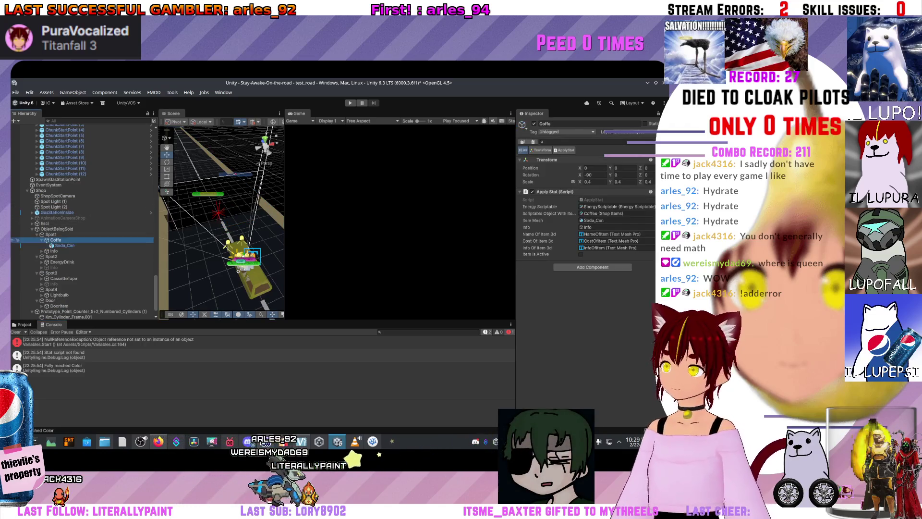
click(64, 245)
scroll(82, 230, down, 1)
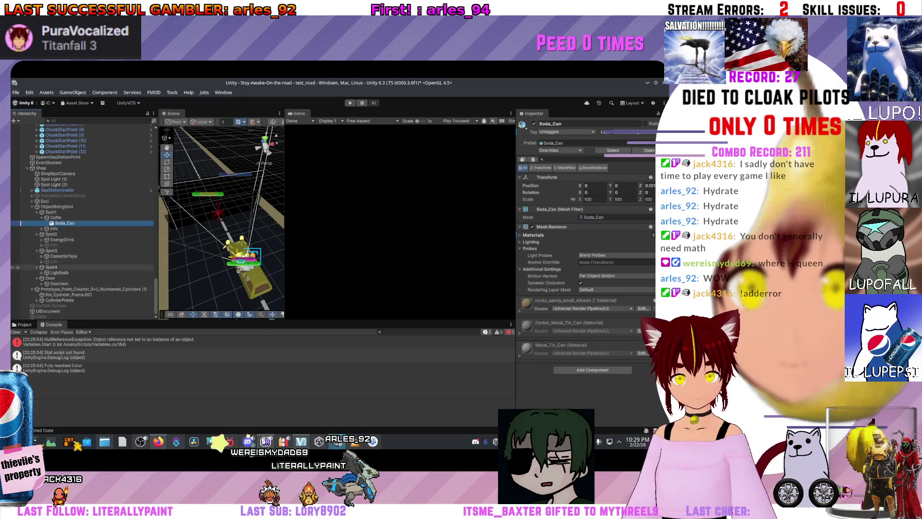
click(48, 310)
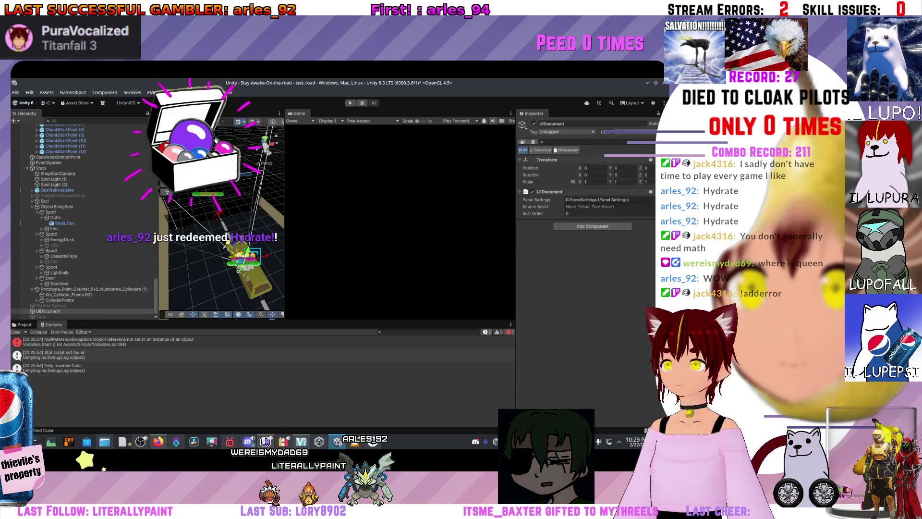
key(ctrl+p)
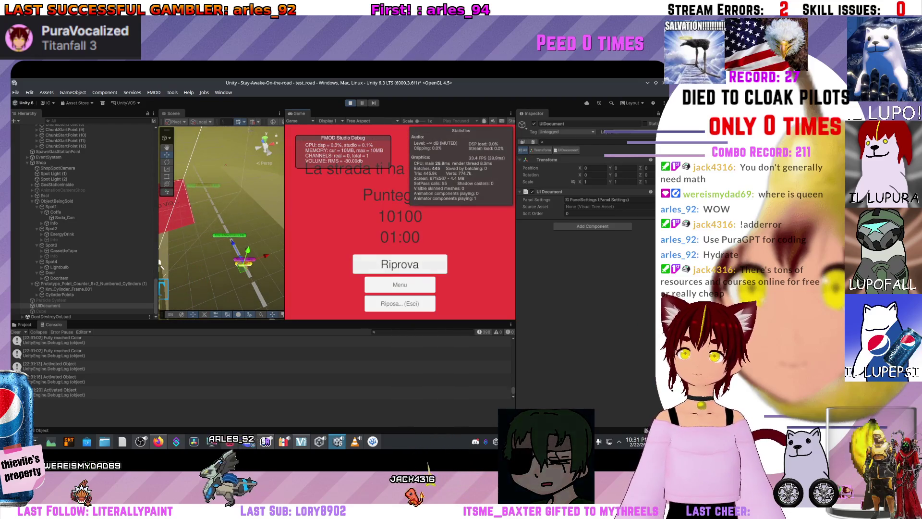
key(ctrl+p)
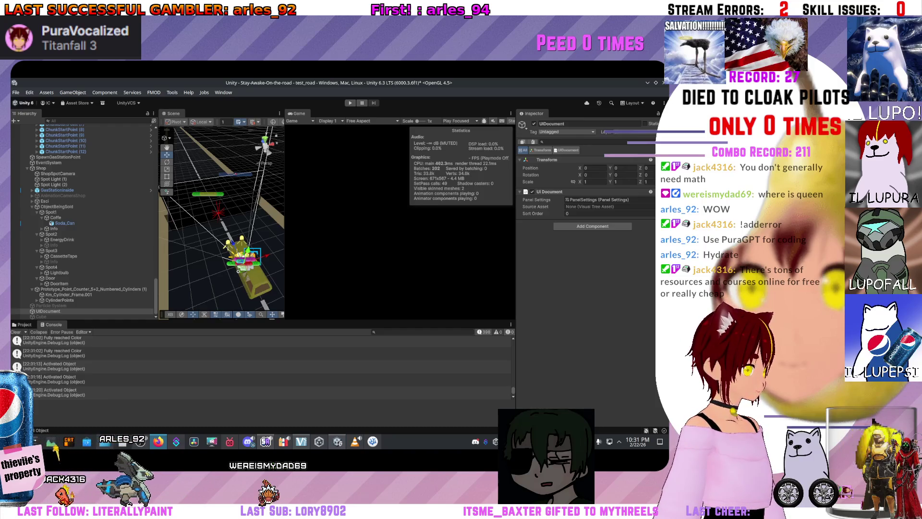
Frame the car and follow the road in the Scene view, then bring up Variables.cs
text(vlc)
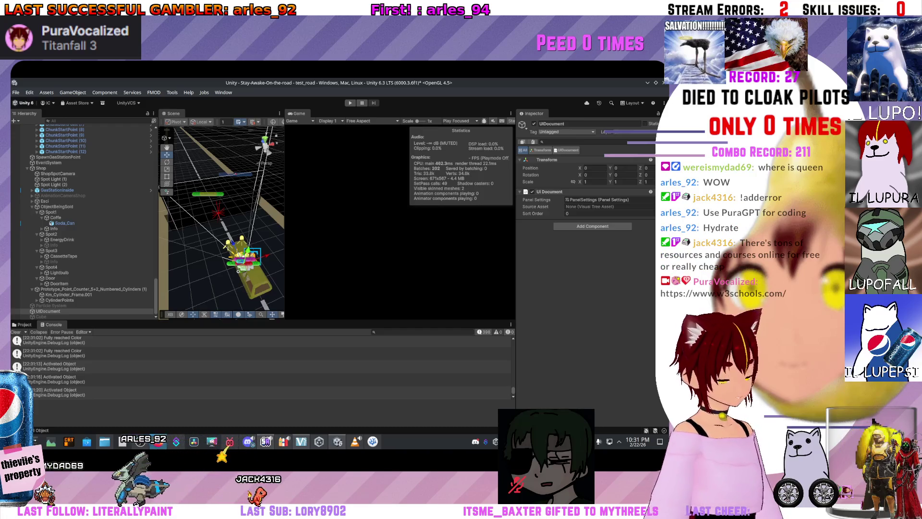
key(f)
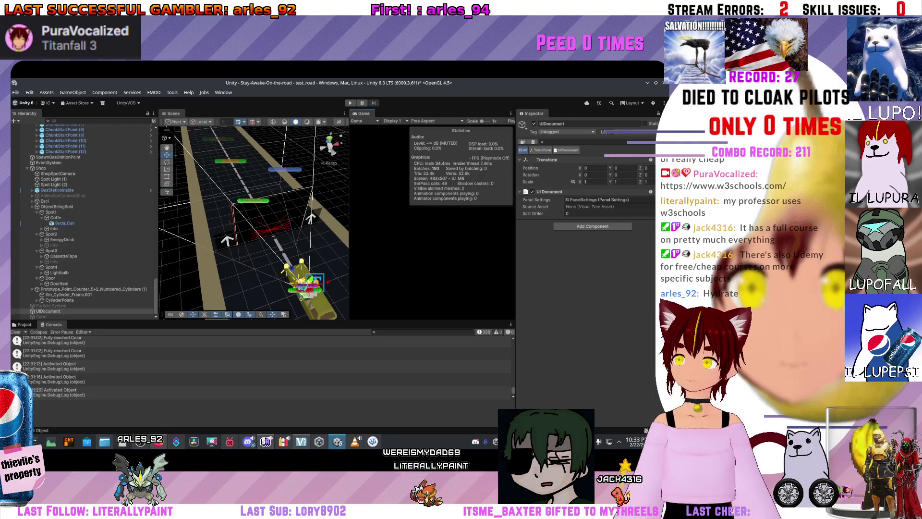
key(f)
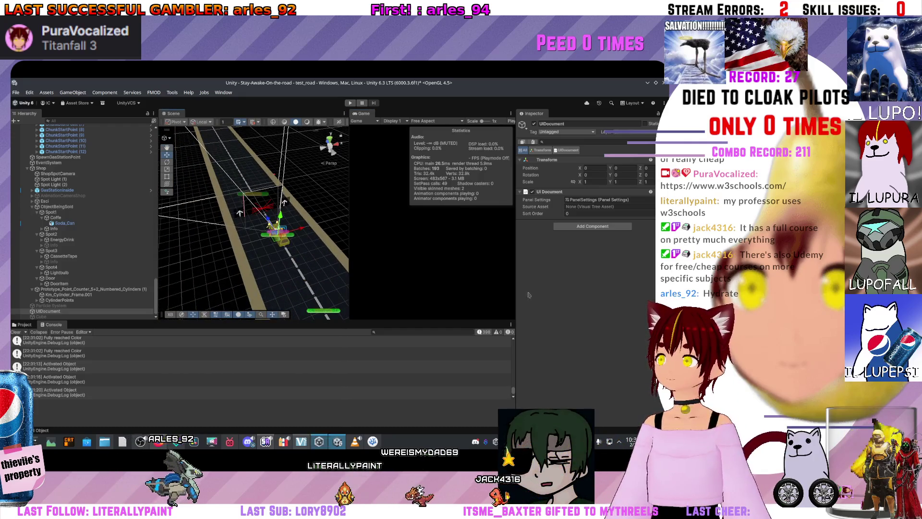
key(alt+Tab)
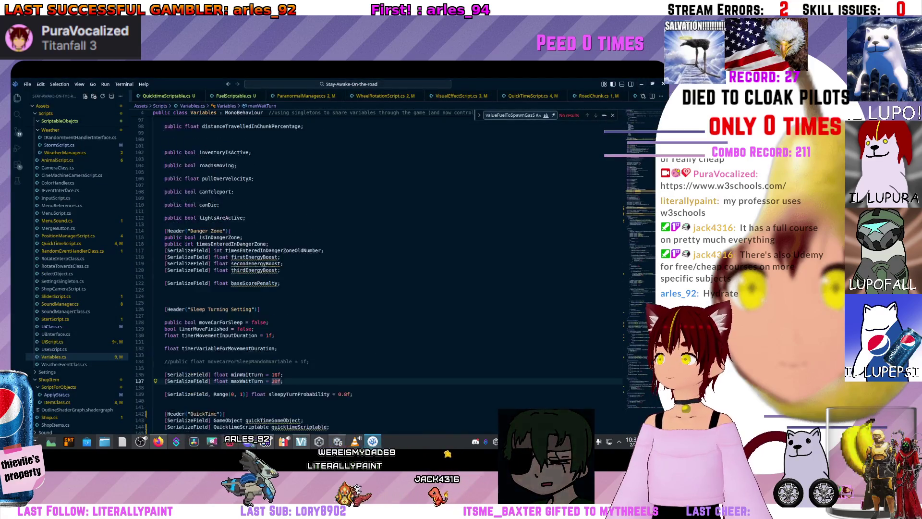
key(BackSpace)
text(6)
key(ctrl+z)
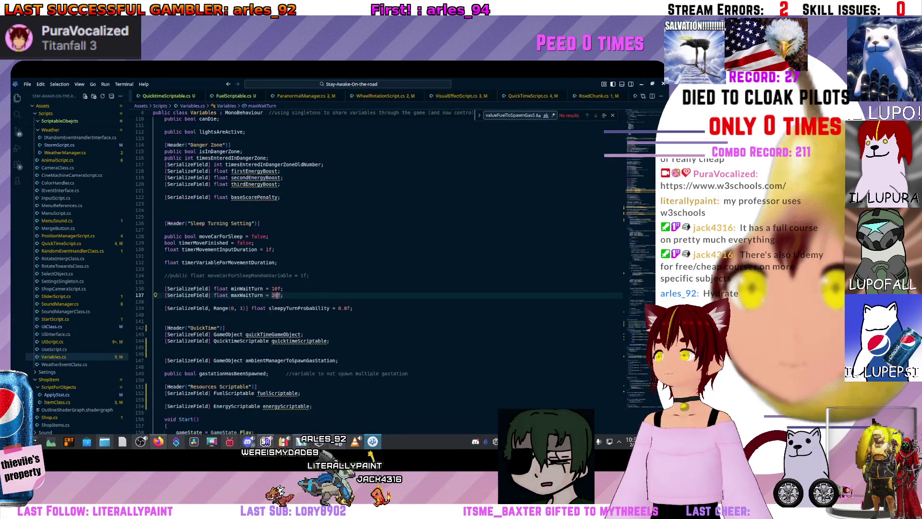
scroll(336, 269, up, 2)
click(163, 320)
drag(224, 328, 165, 308)
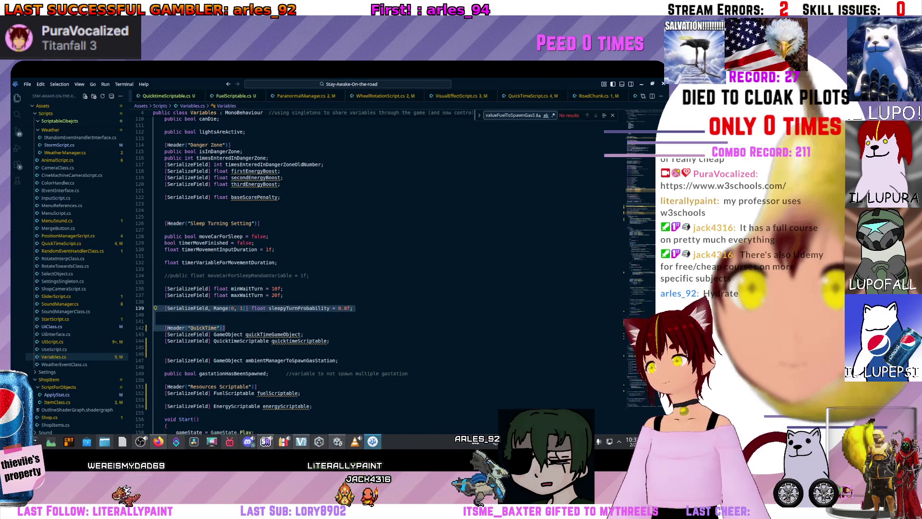
click(164, 314)
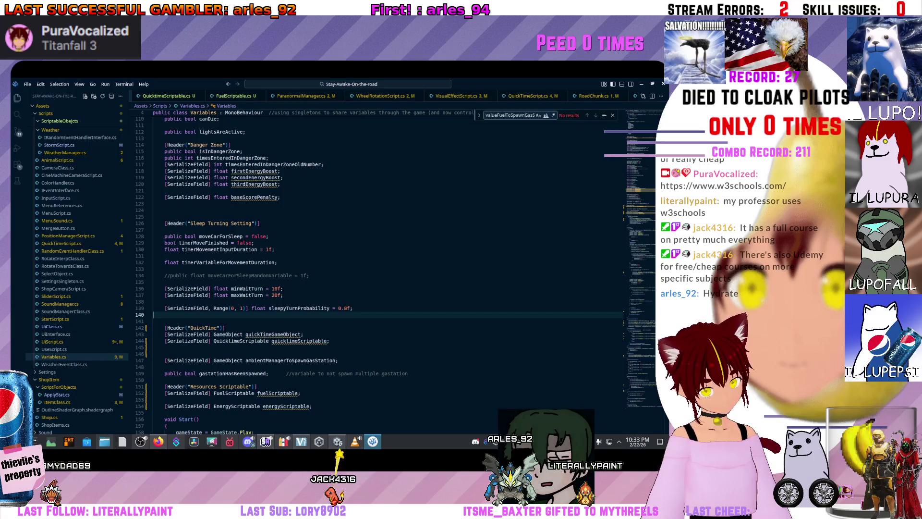
mouse_move(225, 328)
mouse_down()
mouse_move(159, 327)
mouse_move(156, 262)
mouse_up()
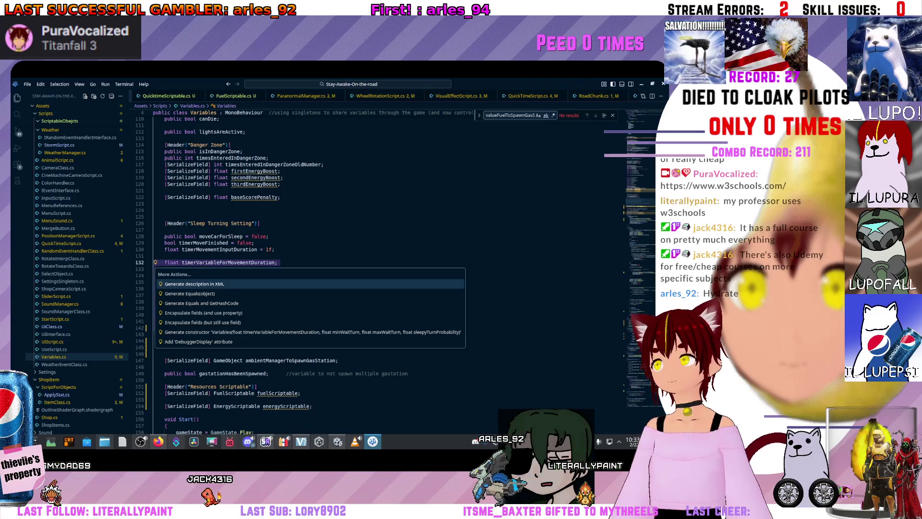
click(159, 269)
drag(355, 308, 154, 282)
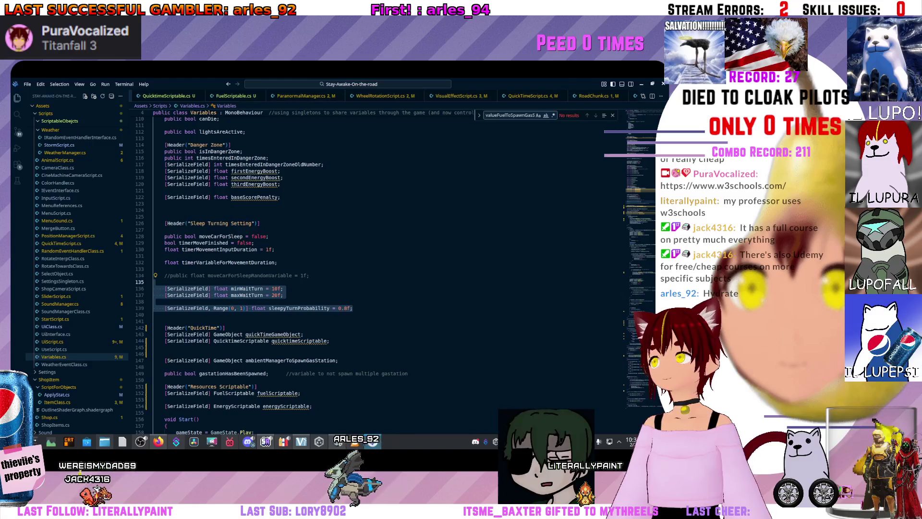
double_click(276, 295)
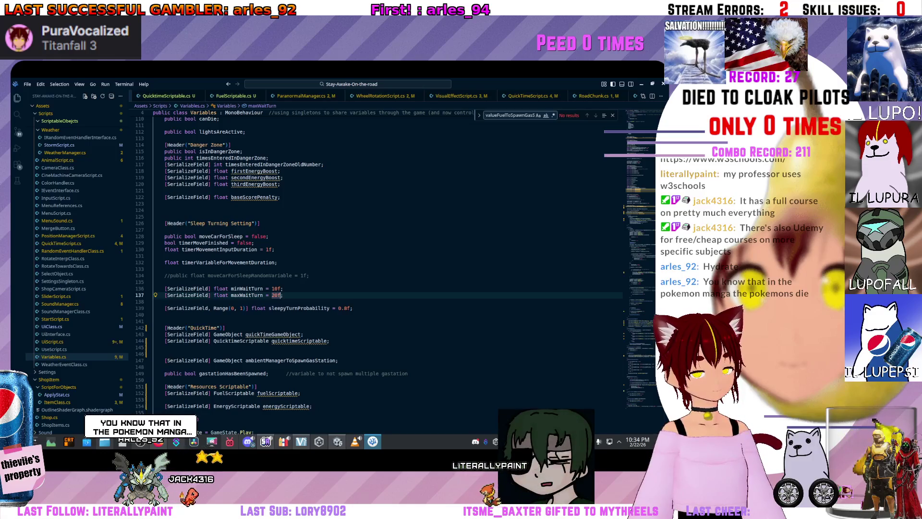
click(159, 268)
scroll(336, 269, up, 3)
click(164, 243)
scroll(337, 269, up, 4)
scroll(336, 269, down, 8)
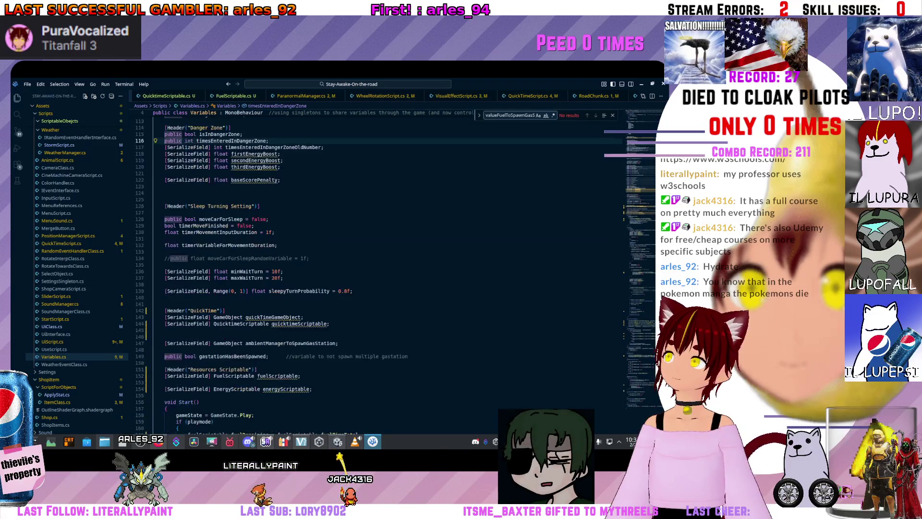
click(166, 298)
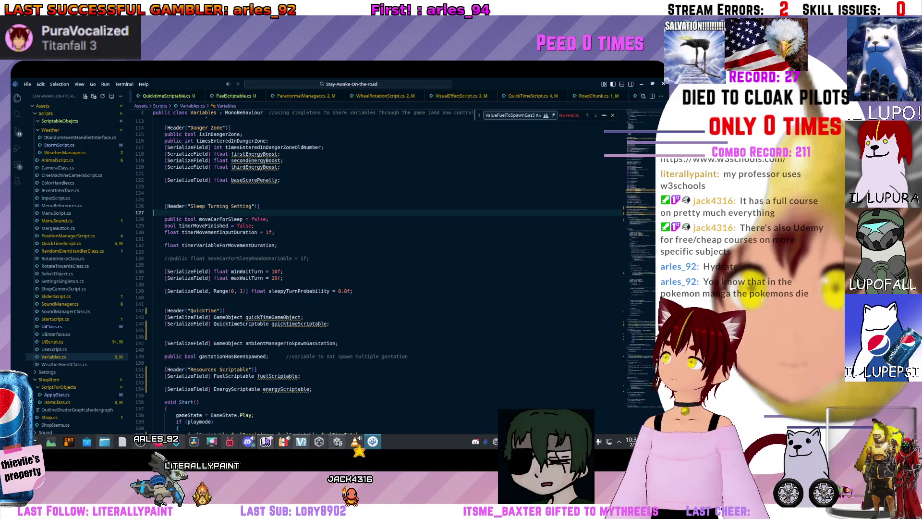
double_click(221, 219)
double_click(204, 225)
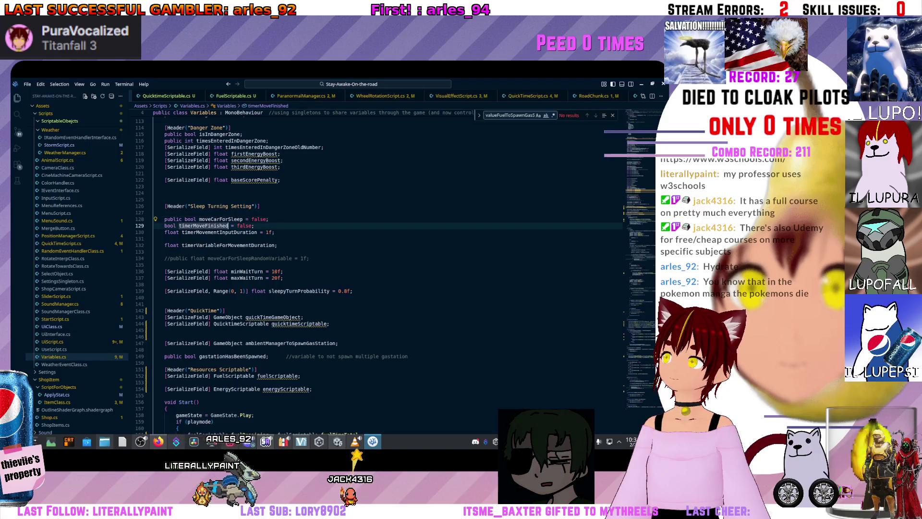
click(187, 226)
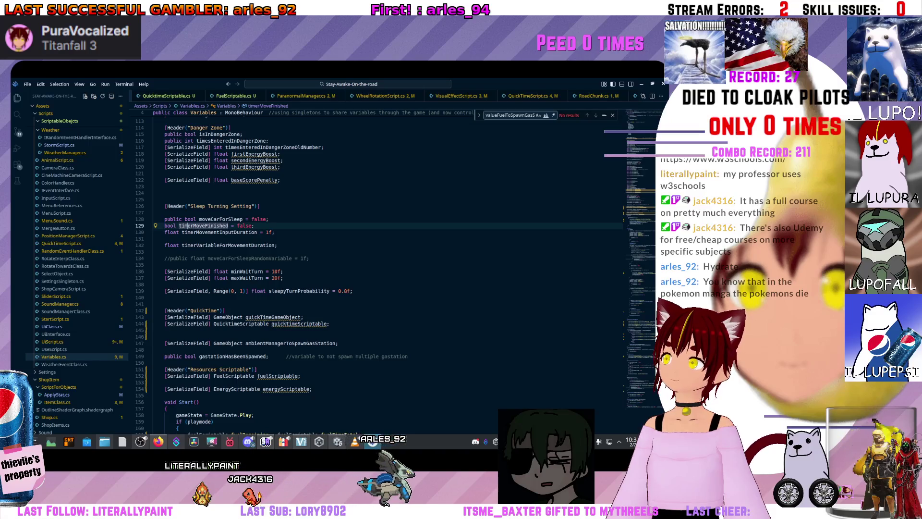
Move the movement timer fields and timerMoveFinished up above the sleep flags, with a blank line after them
key(Down)
key(Down)
key(Down)
key(End)
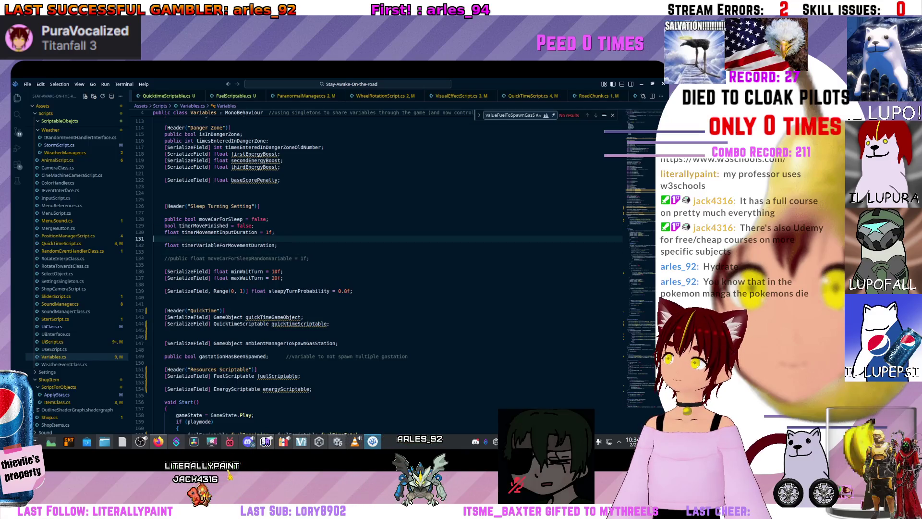
key(shift+Up)
key(shift+Up)
key(shift+Home)
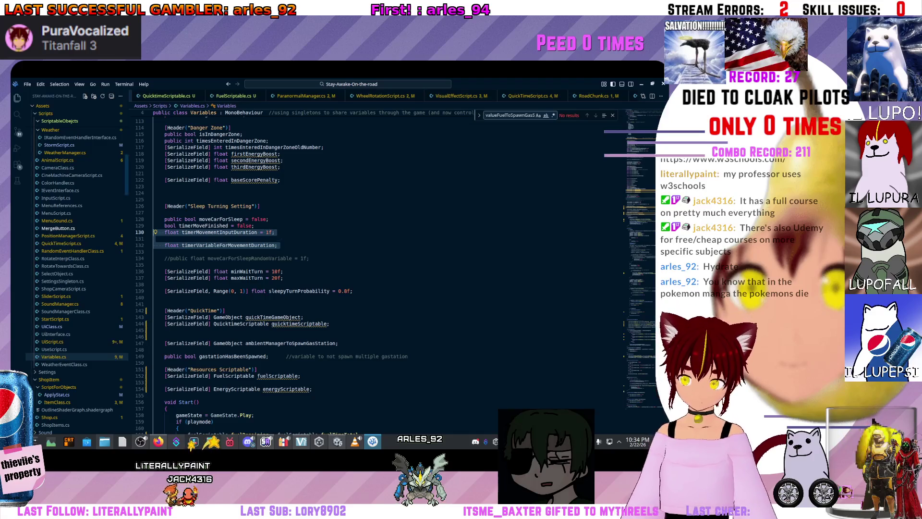
key(alt+Up)
key(alt+Up)
key(Right)
key(Return)
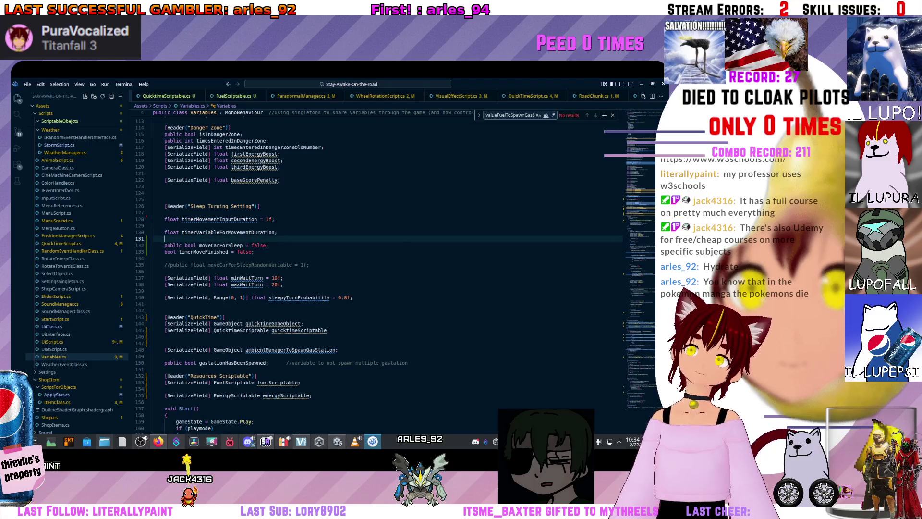
click(254, 252)
key(alt+Up)
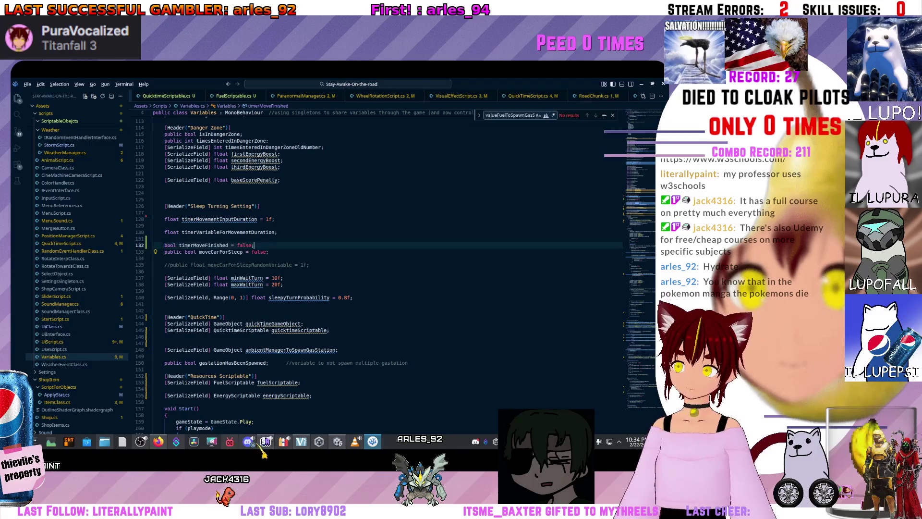
key(alt+Up)
Move the minWaitTurn and maxWaitTurn lines up under timerMoveFinished
click(166, 258)
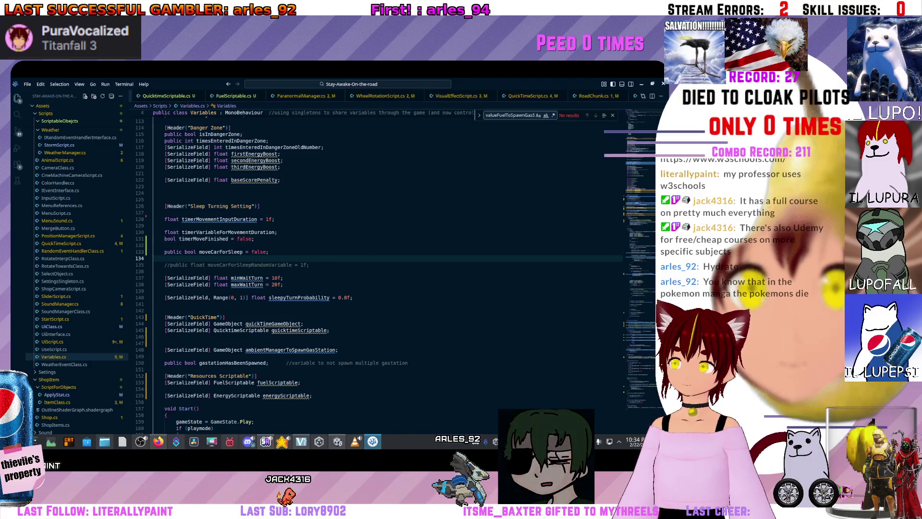
drag(286, 284, 154, 272)
key(shift+Down)
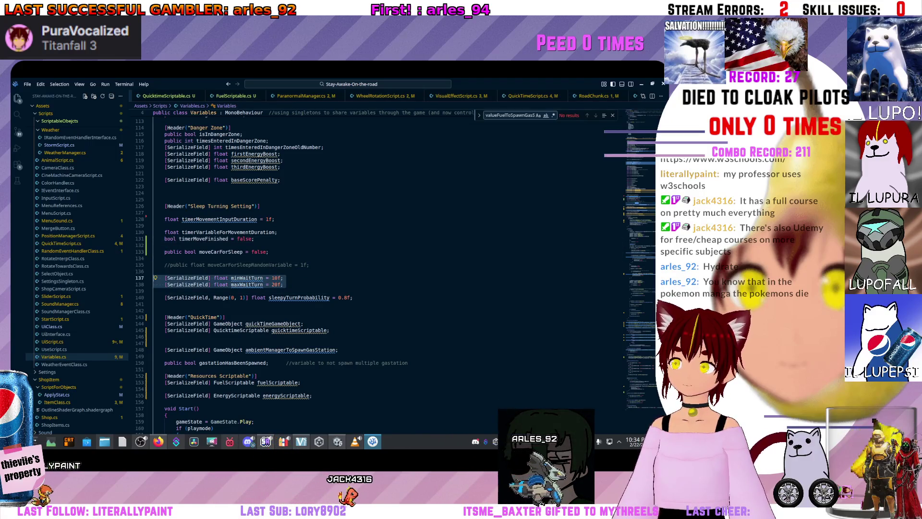
click(57, 273)
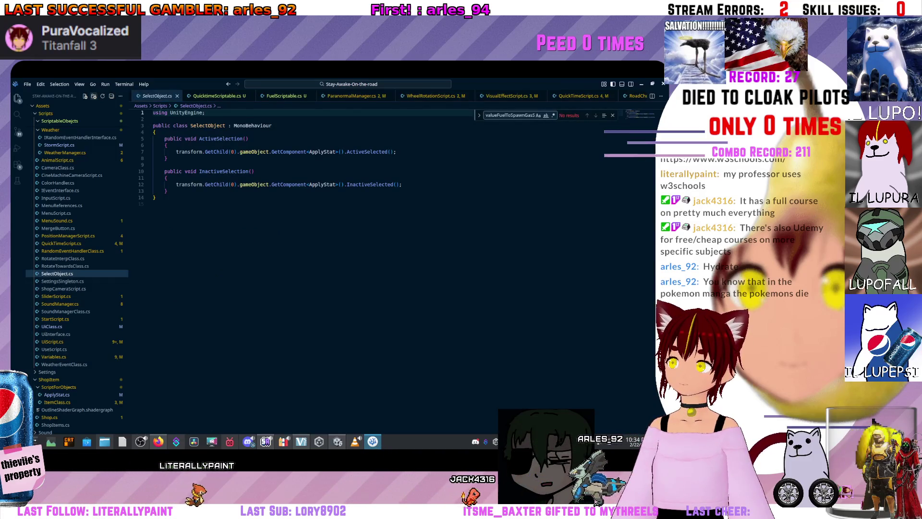
scroll(57, 273, down, 2)
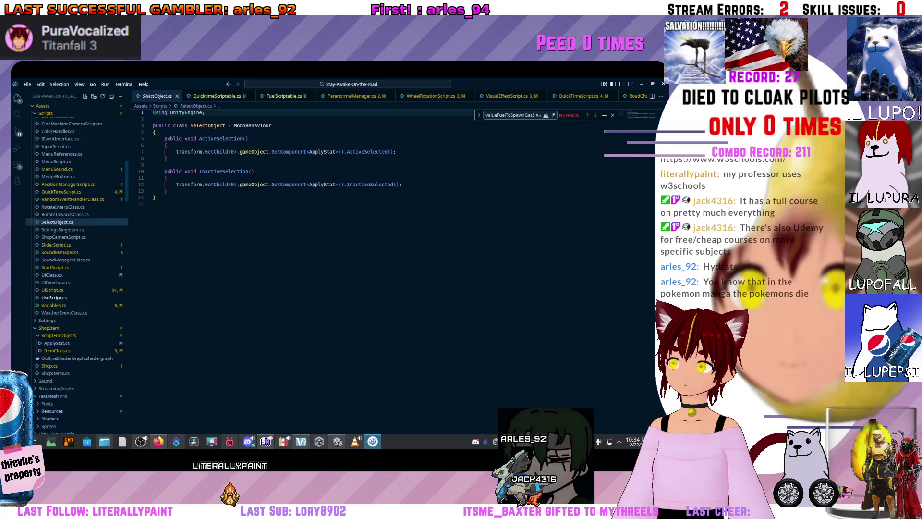
click(54, 305)
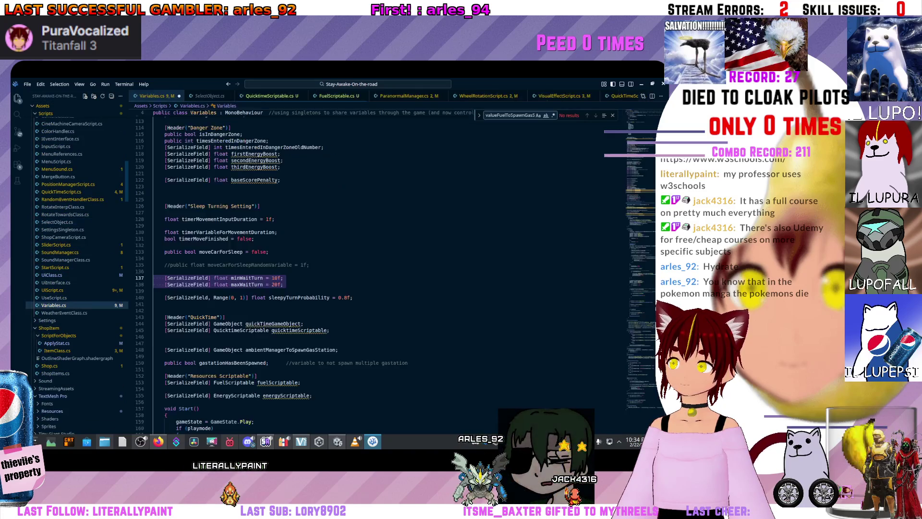
click(262, 284)
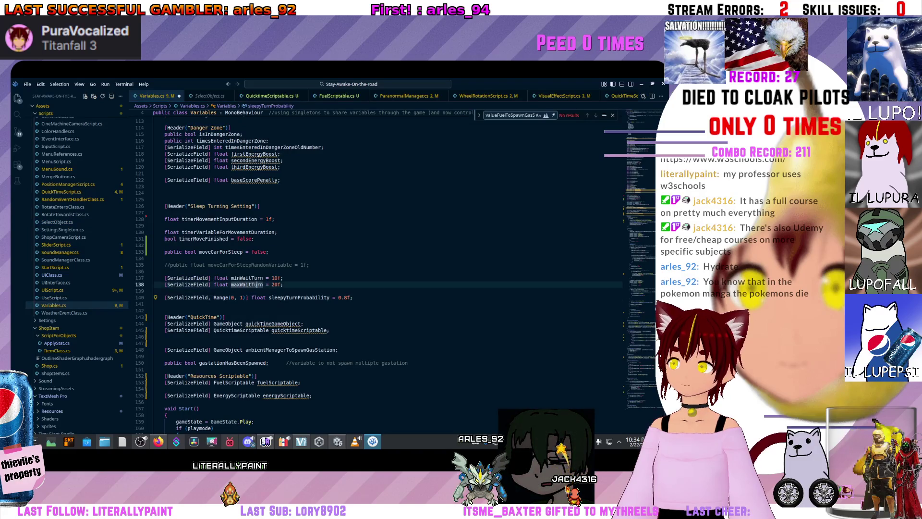
triple_click(262, 284)
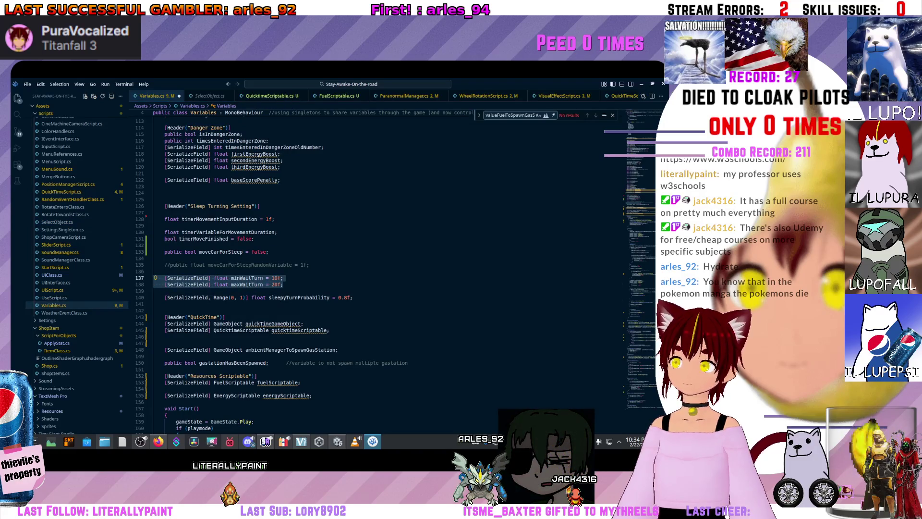
key(alt+Up)
key(alt+Up)
key(alt+Up)
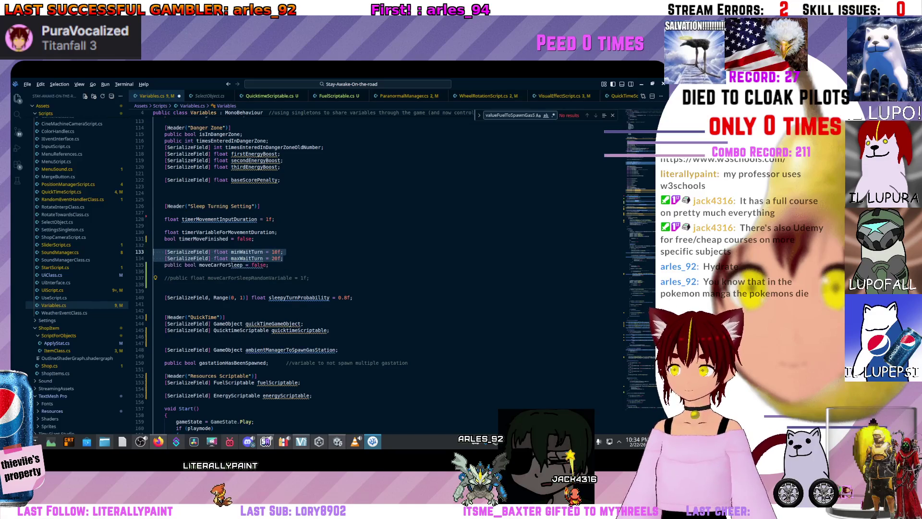
click(243, 265)
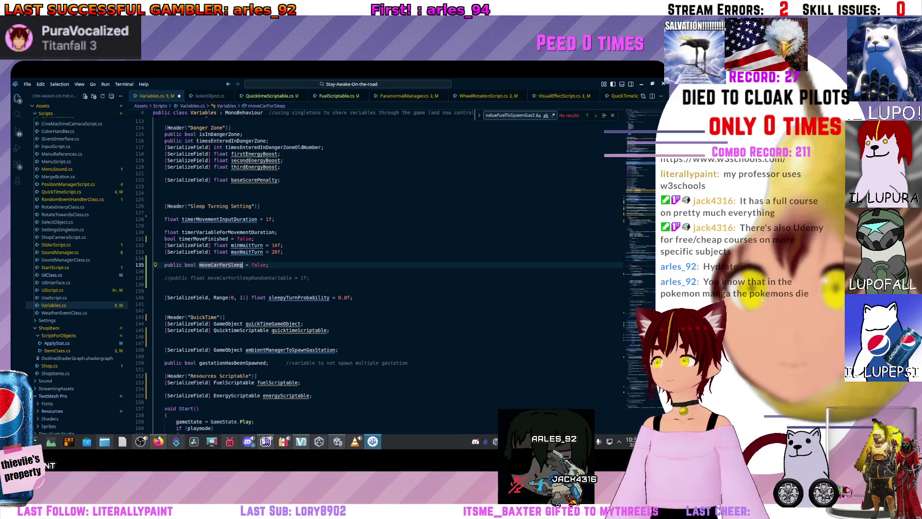
Move timerMovementInputDuration and timerVariableForMovementDuration down below sleepyTurnProbability
click(188, 232)
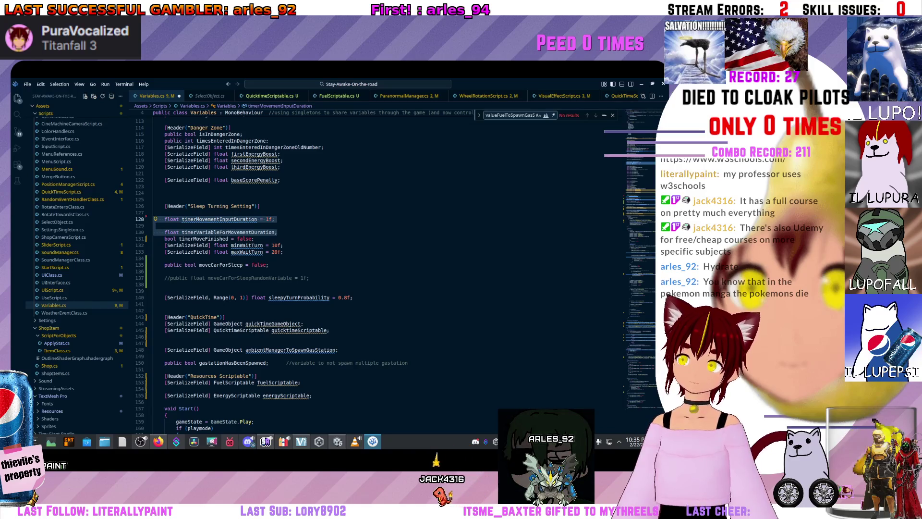
key(alt+Down)
key(alt+Down)
key(alt+Down)
key(alt+Down)
key(alt+Down)
key(alt+Down)
key(alt+Down)
key(alt+Down)
key(alt+Down)
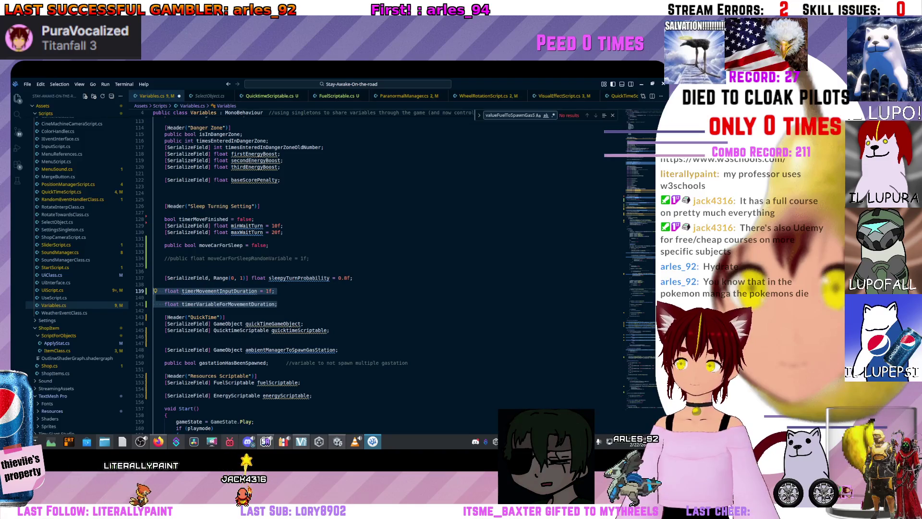
click(192, 284)
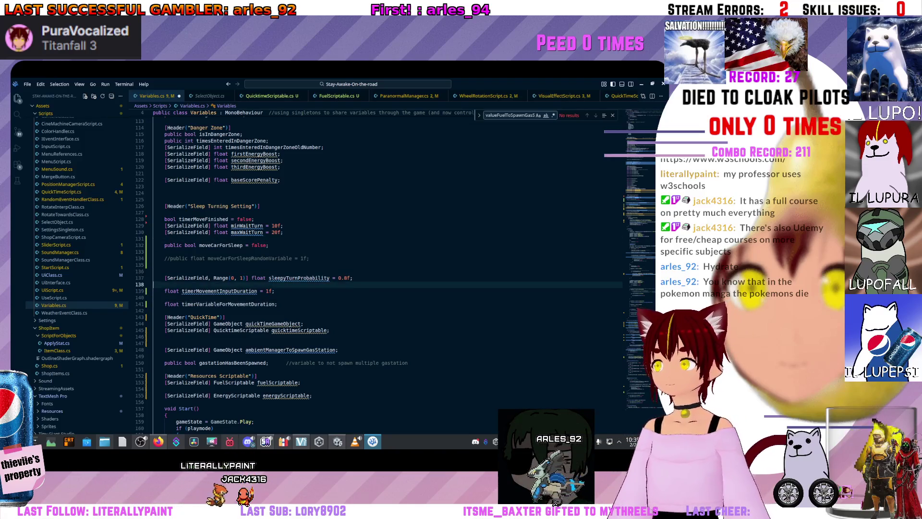
Move sleepyTurnProbability up under maxWaitTurn and timerMoveFinished down above timerMovementInputDuration
click(258, 278)
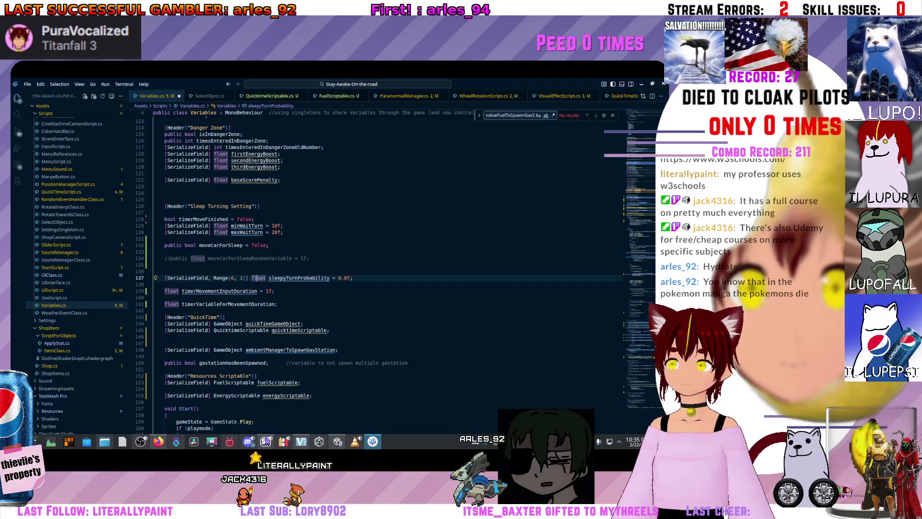
key(Home)
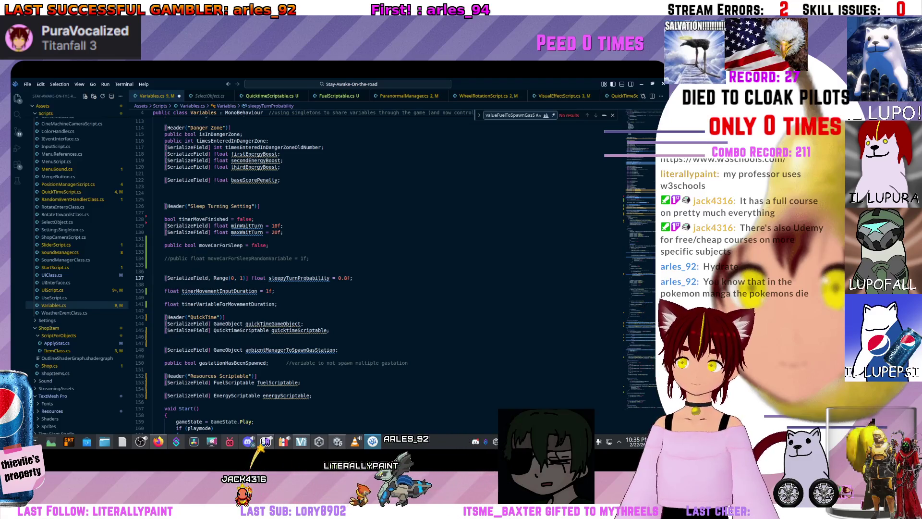
key(alt+Up)
key(alt+Up)
key(alt+Up)
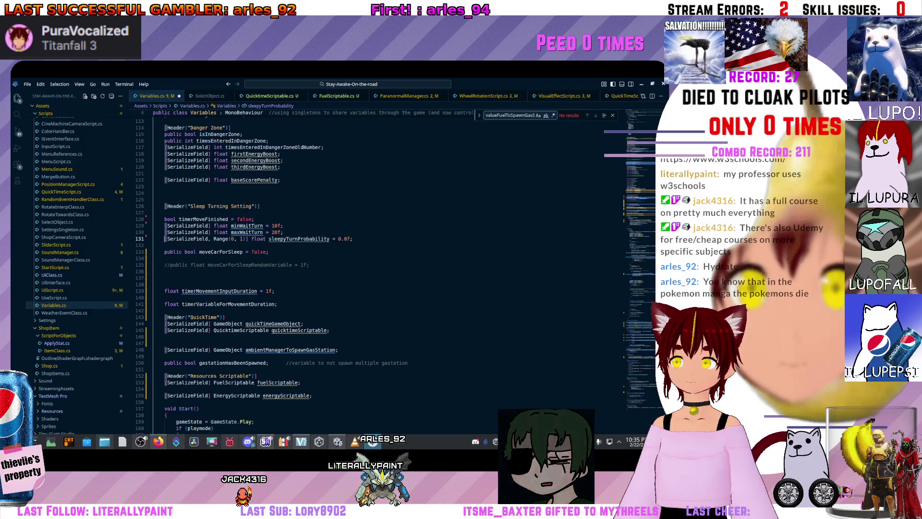
key(Up)
key(Up)
key(Up)
key(alt+Down)
key(alt+Down)
key(alt+Down)
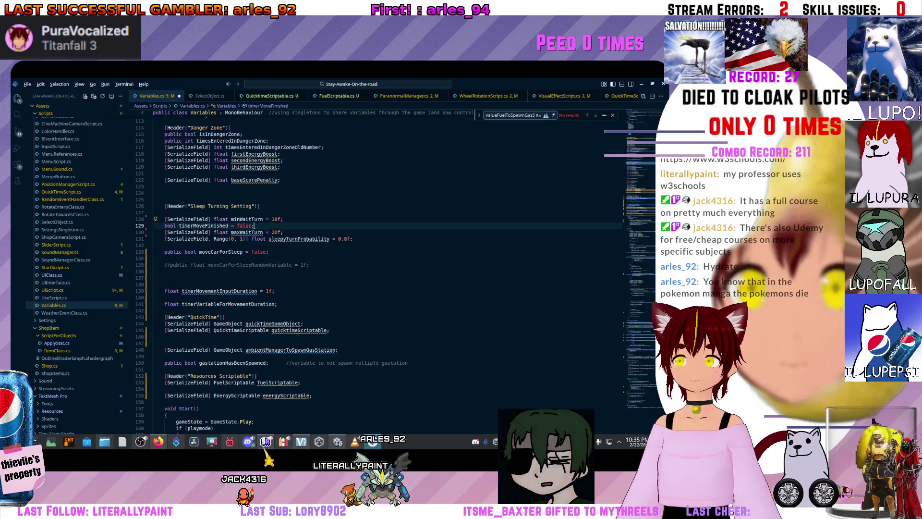
key(alt+Down)
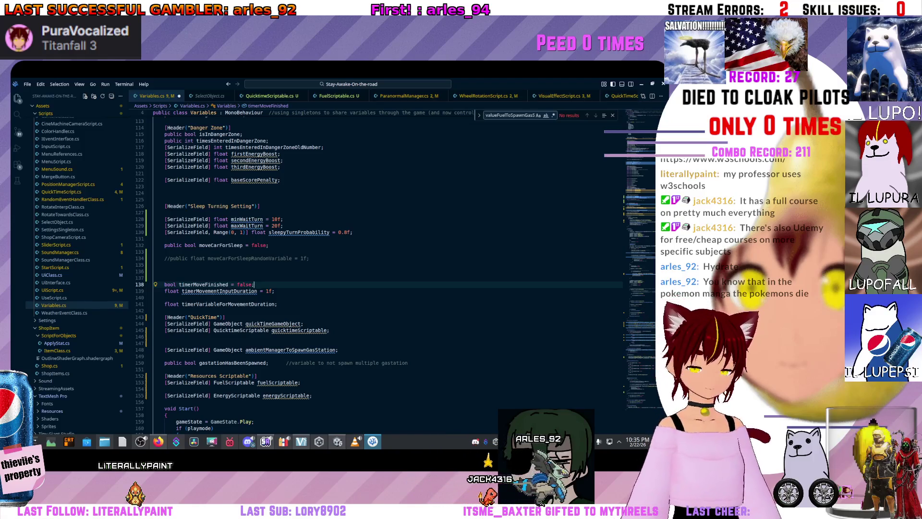
Inspect the commented random-variable line and the moveCarForSleep field
mouse_move(247, 220)
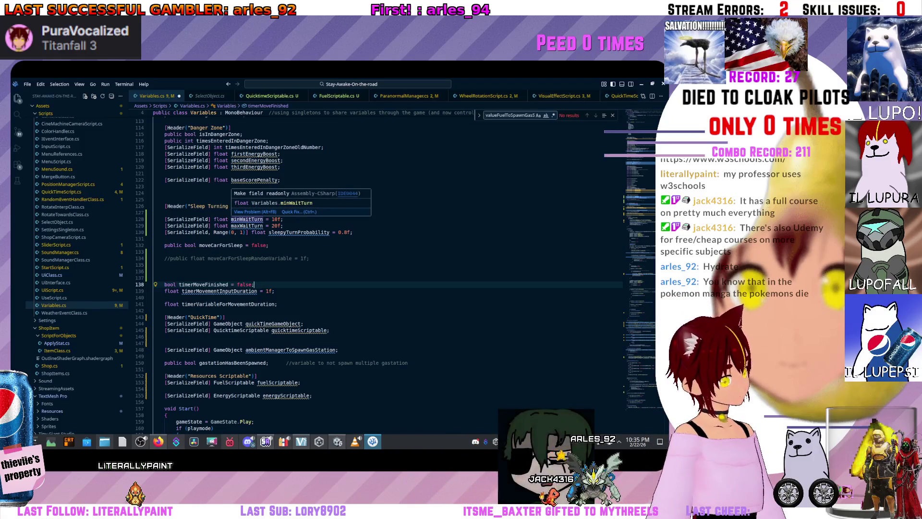
mouse_move(221, 232)
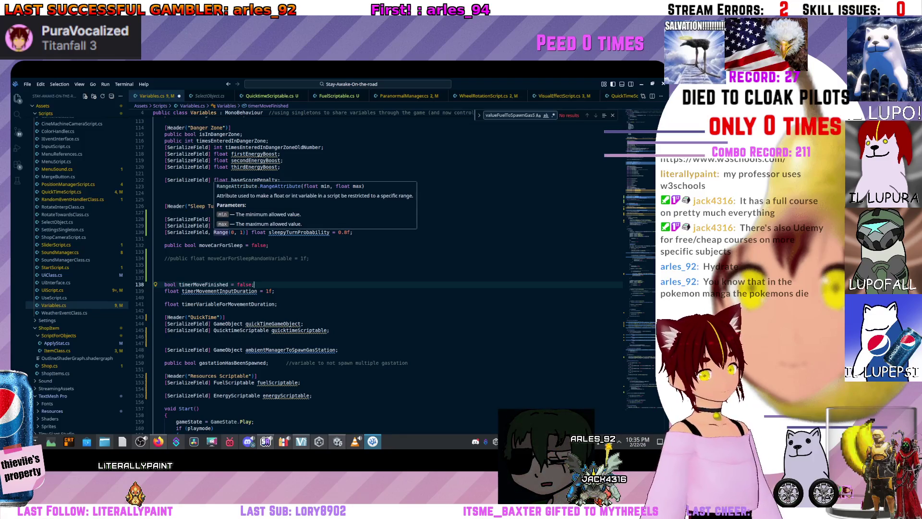
click(269, 258)
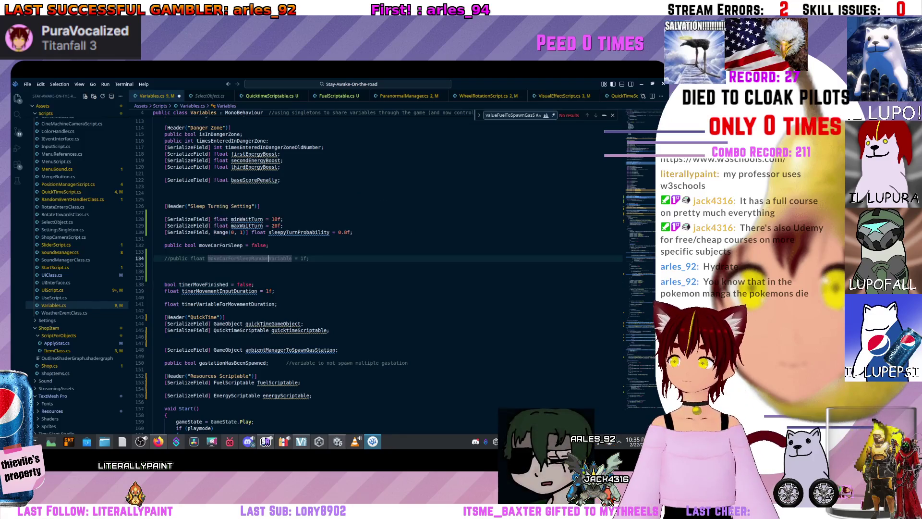
scroll(269, 258, up, 2)
click(269, 280)
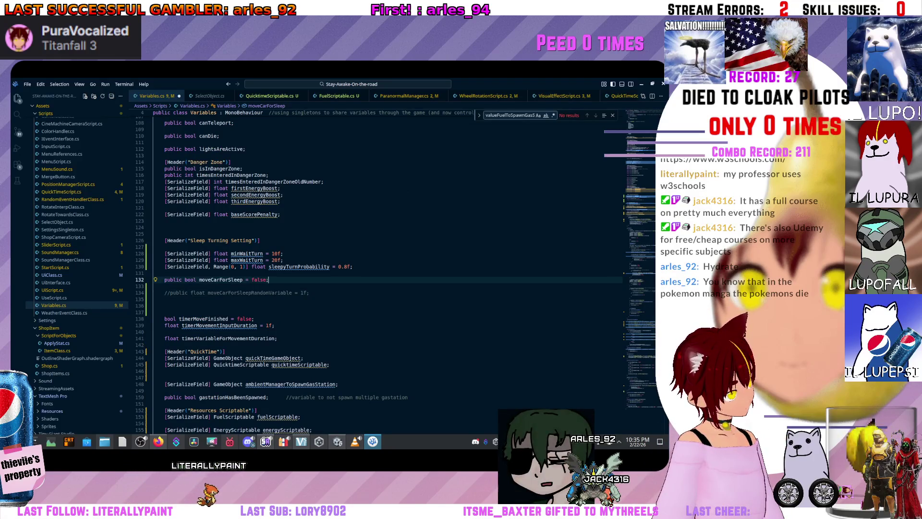
mouse_move(246, 254)
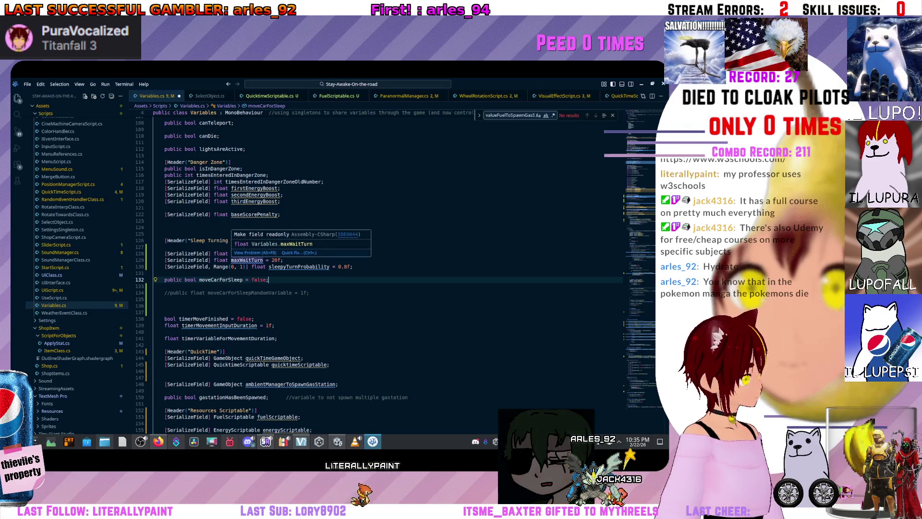
Check the blank line above the header and the timerVariableForMovementDuration line
mouse_move(221, 195)
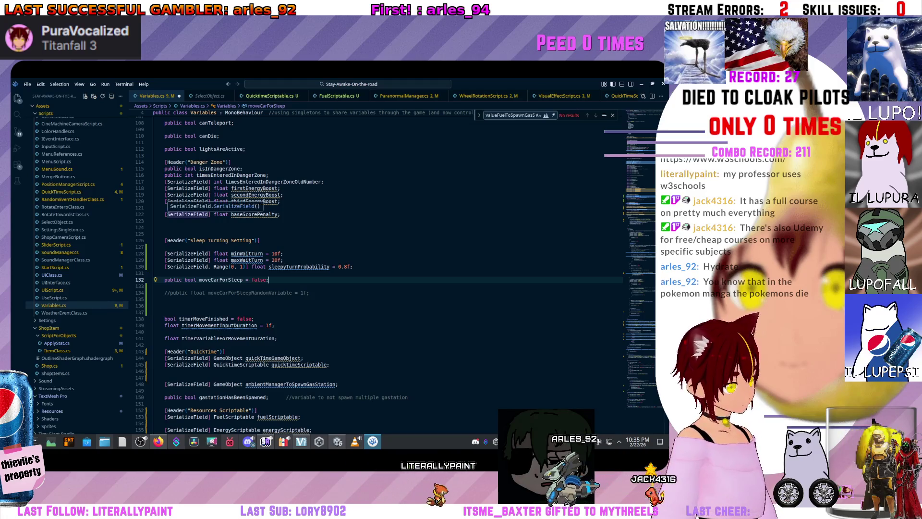
click(158, 234)
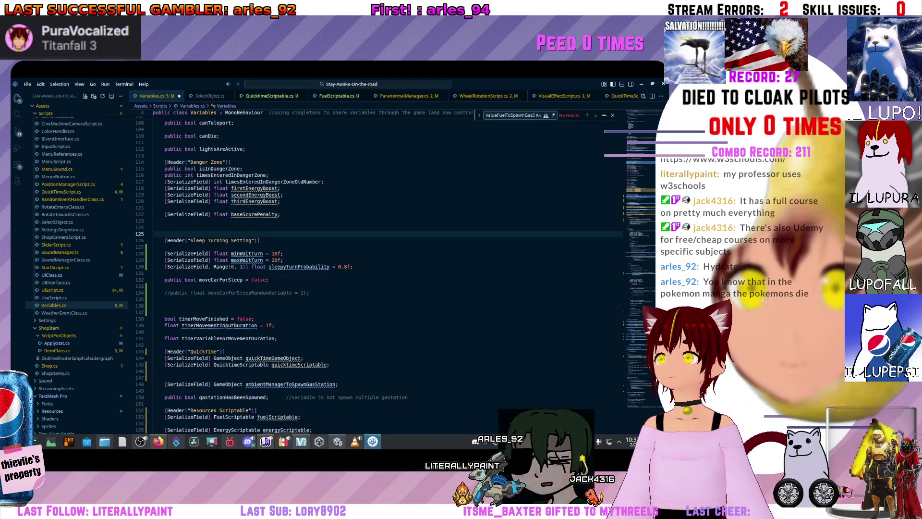
scroll(384, 269, up, 1)
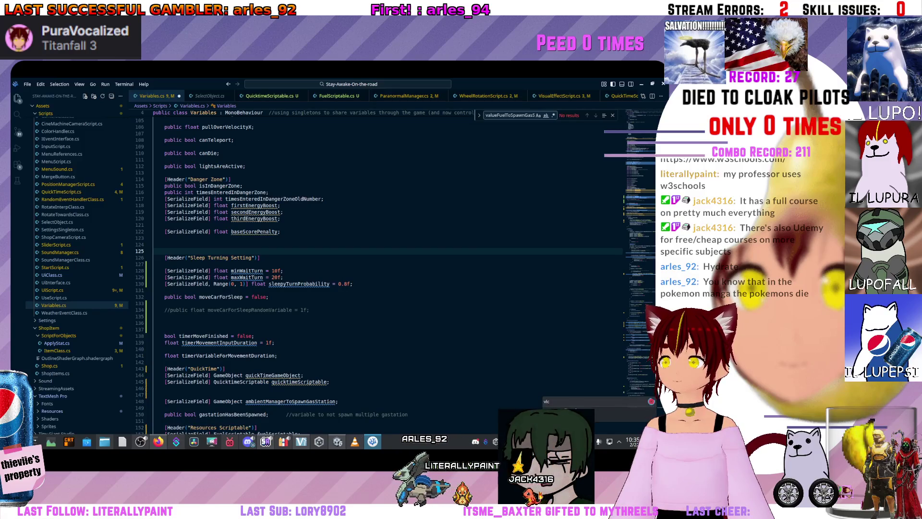
scroll(384, 269, down, 1)
click(278, 338)
key(shift+Home)
key(shift+Home)
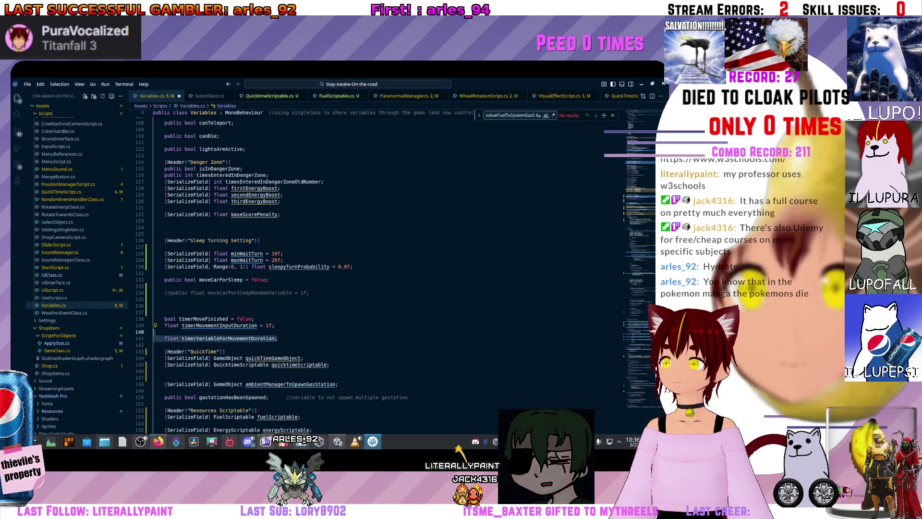
click(173, 338)
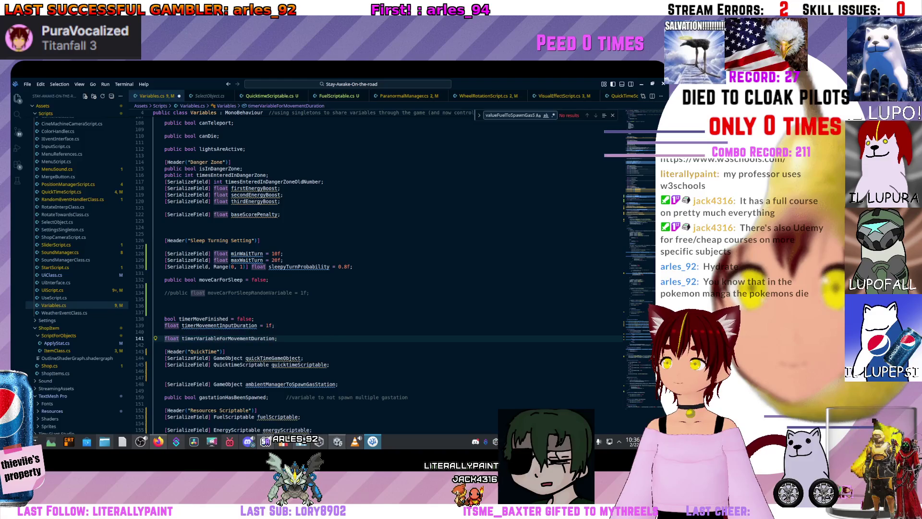
Delete the empty line above moveCarForSleep so it sits under sleepyTurnProbability
click(221, 280)
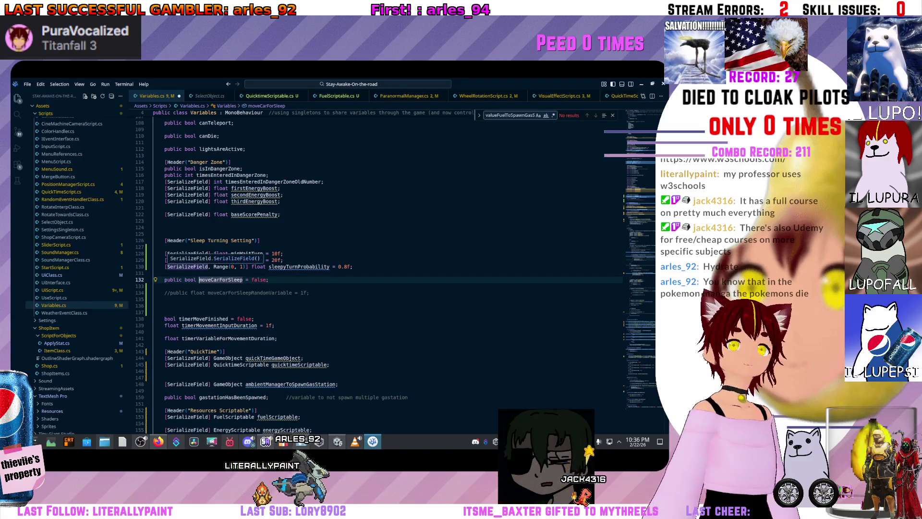
key(ctrl+l)
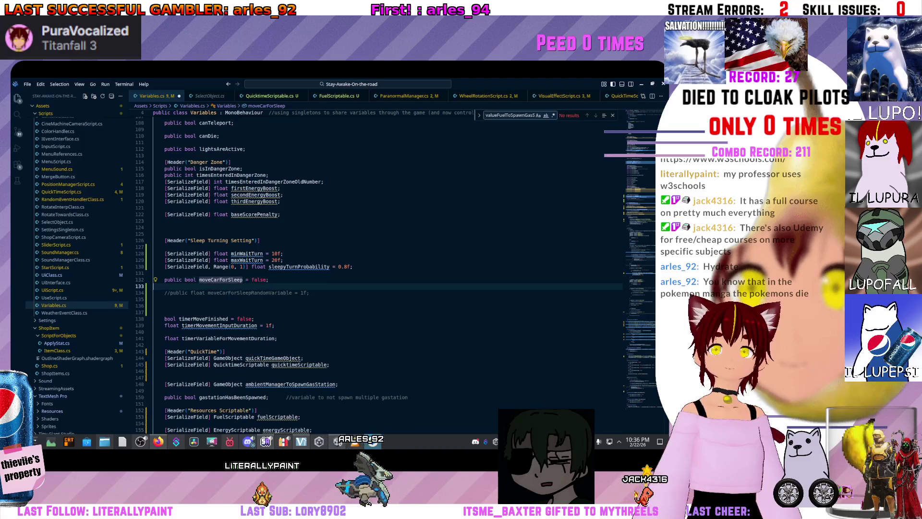
click(164, 273)
key(BackSpace)
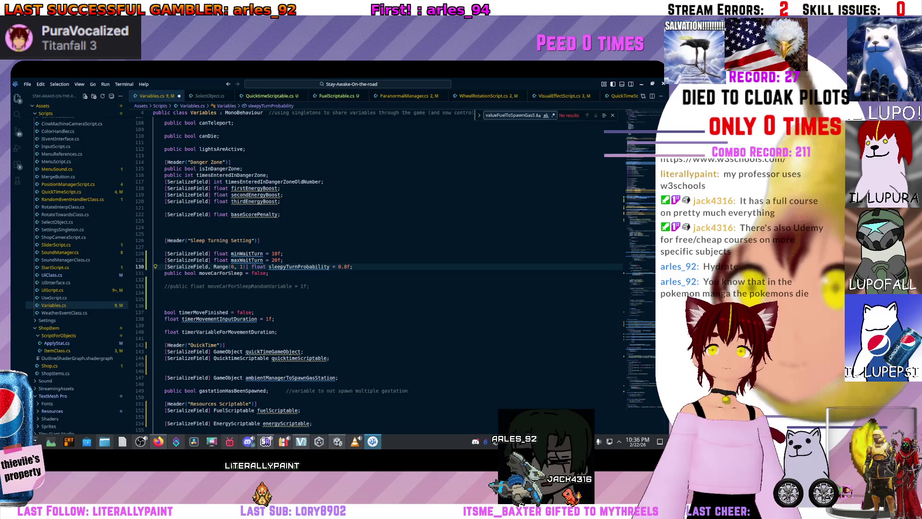
Select the four sleep-turn field lines, minWaitTurn through moveCarForSleep
drag(244, 286, 153, 280)
click(193, 299)
drag(268, 331, 154, 331)
click(192, 272)
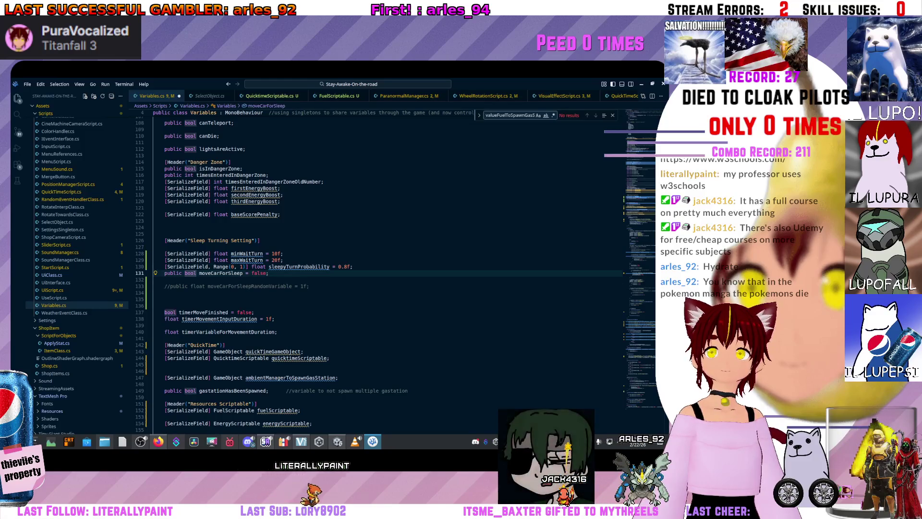
click(182, 267)
drag(269, 273, 153, 260)
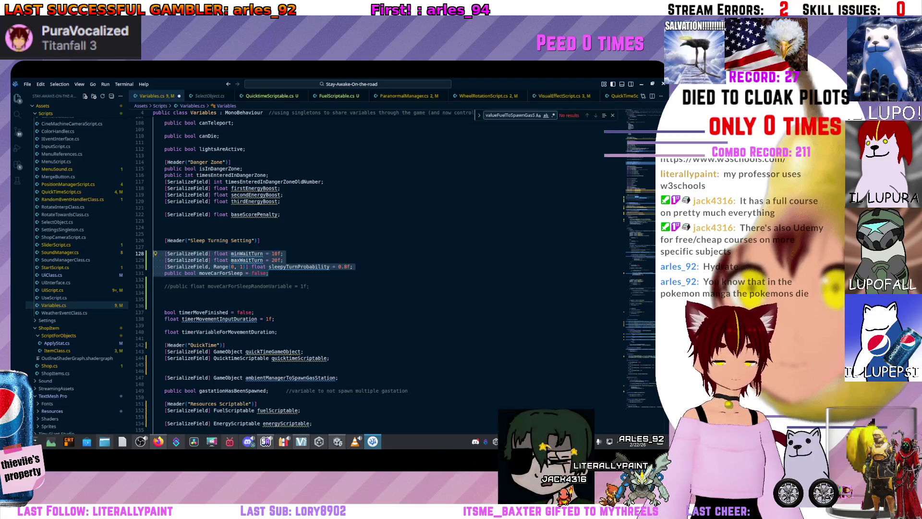
Delete the four sleep-turn fields and the blank lines around the commented moveCarForSleepRandomVariable line
key(BackSpace)
key(BackSpace)
key(BackSpace)
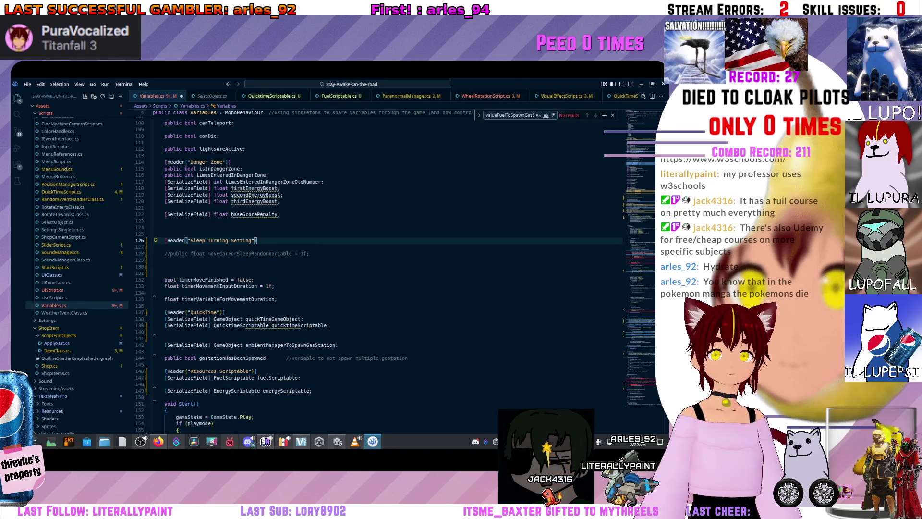
key(Return)
key(Down)
key(Down)
key(Down)
key(Up)
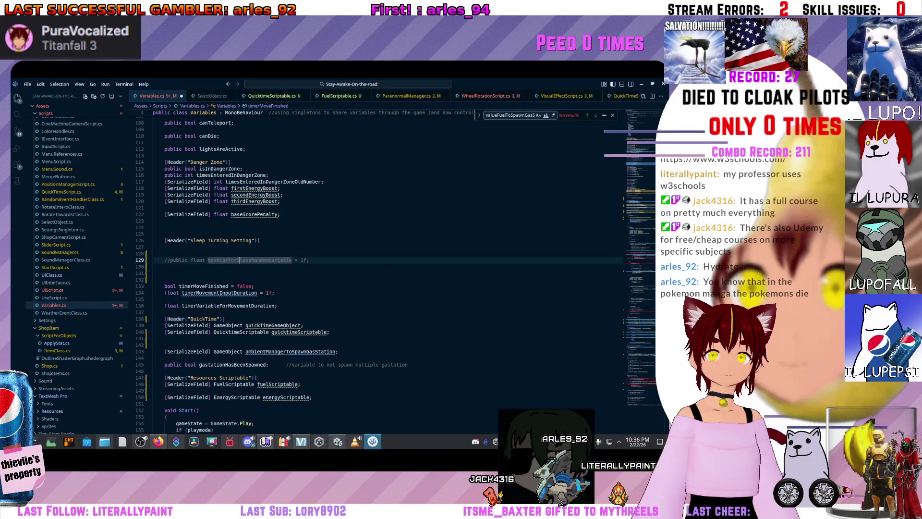
key(Up)
key(BackSpace)
key(Down)
key(Down)
key(Down)
key(BackSpace)
key(BackSpace)
key(Up)
key(Up)
key(BackSpace)
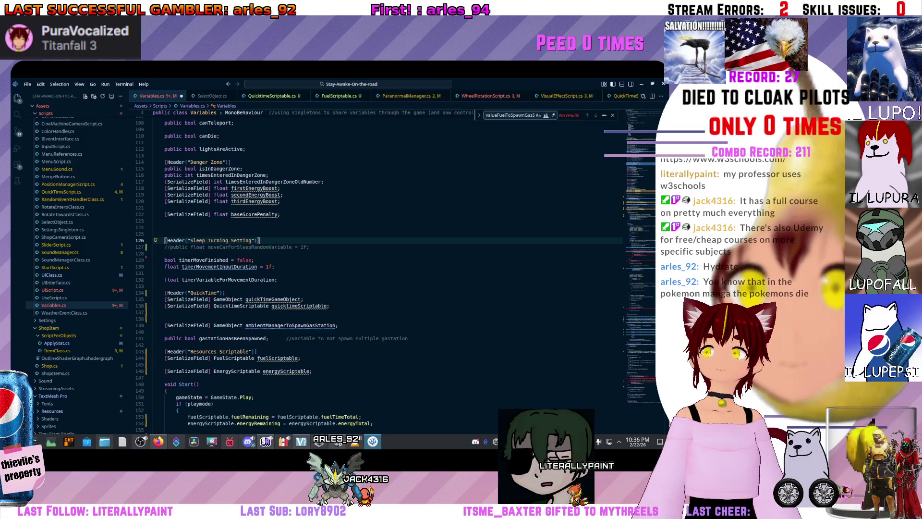
key(alt+Tab)
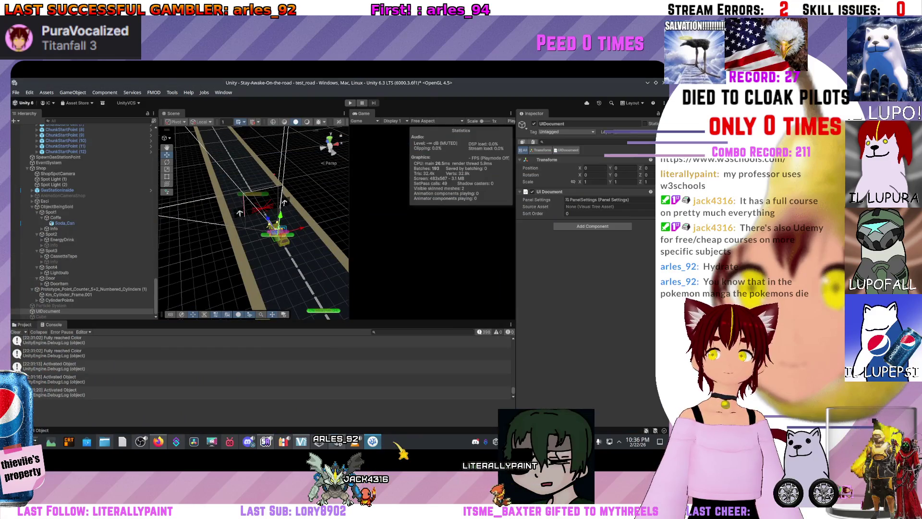
Create a SleepSettings folder inside Scripts/ScriptableObjects in the Project panel
click(22, 324)
right_click(179, 372)
key(Escape)
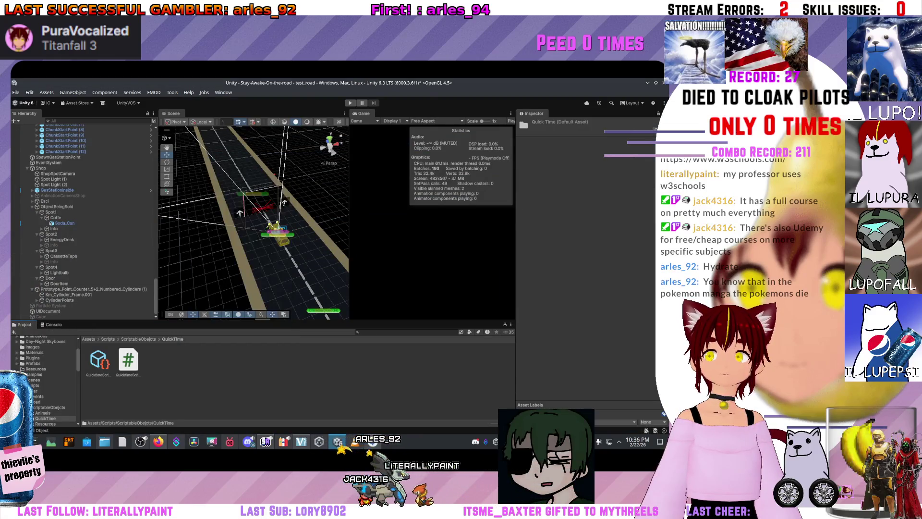
click(139, 339)
right_click(272, 373)
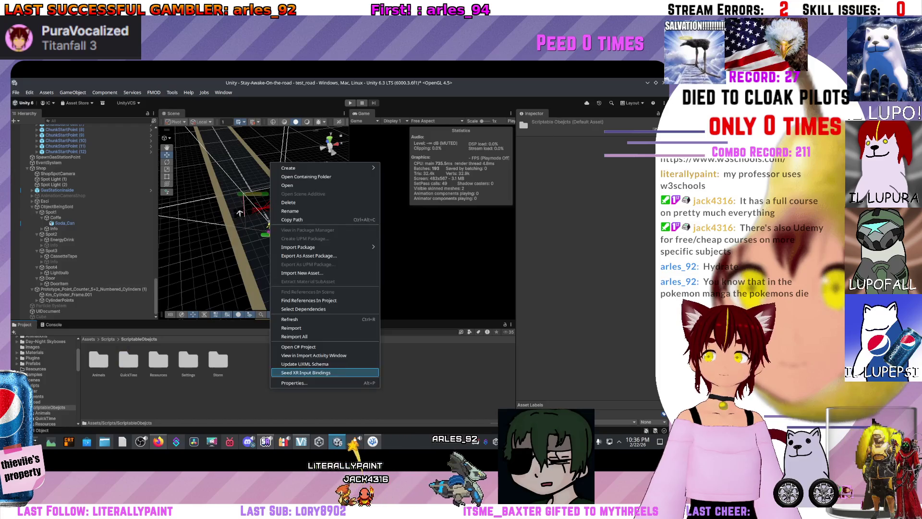
mouse_move(298, 168)
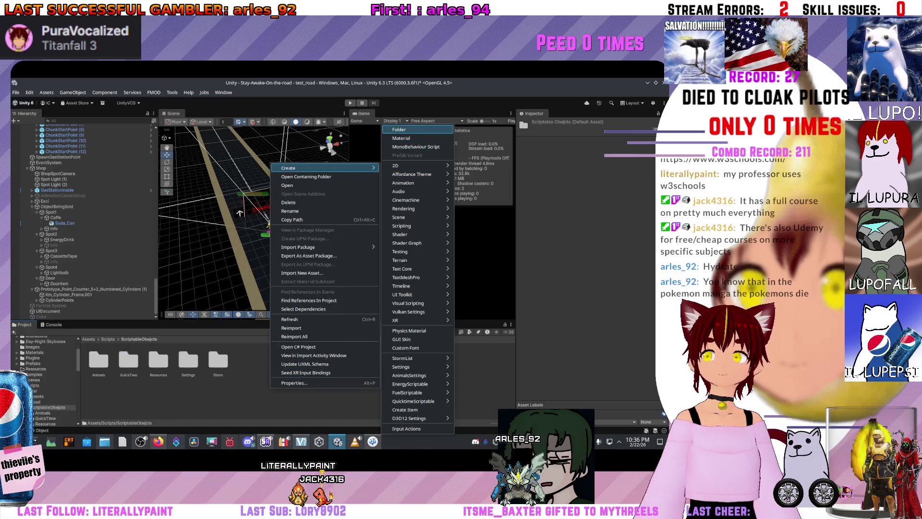
key(Escape)
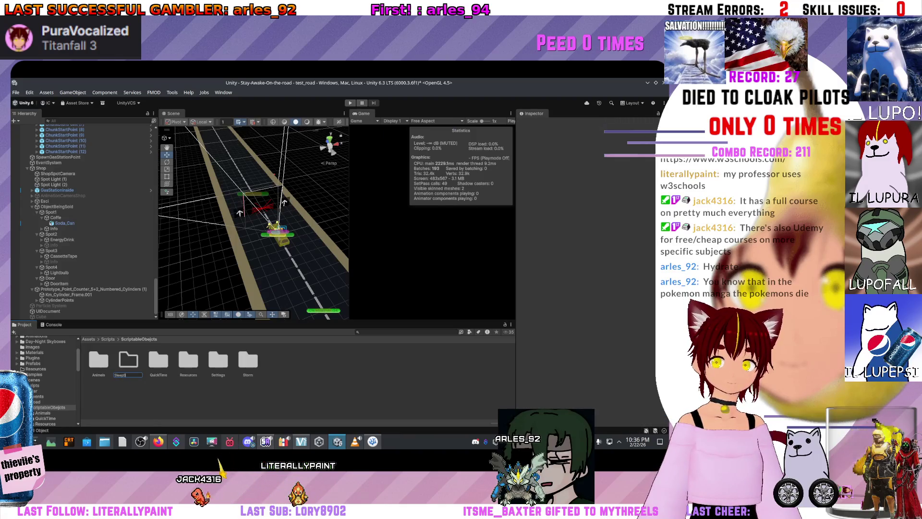
key(Return)
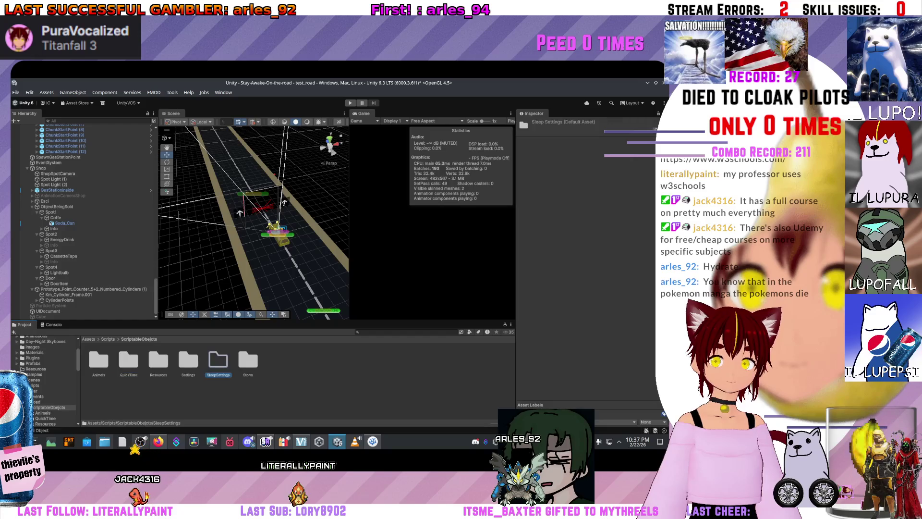
Inside SleepSettings, create a new ScriptableObject script and clear its default name
double_click(218, 360)
right_click(223, 360)
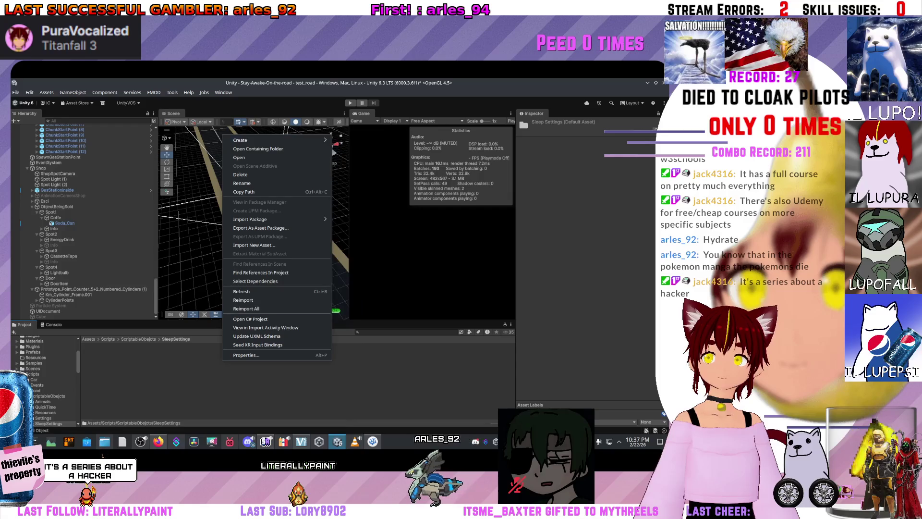
mouse_move(249, 140)
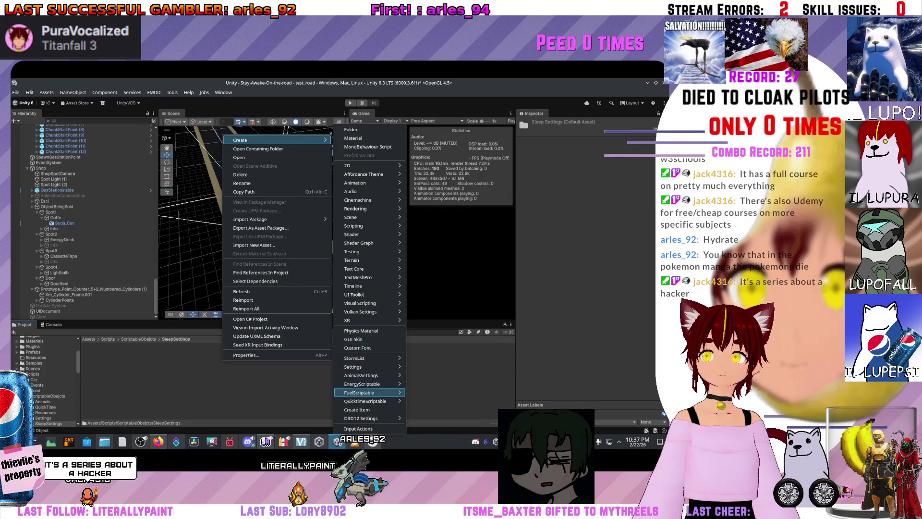
mouse_move(375, 401)
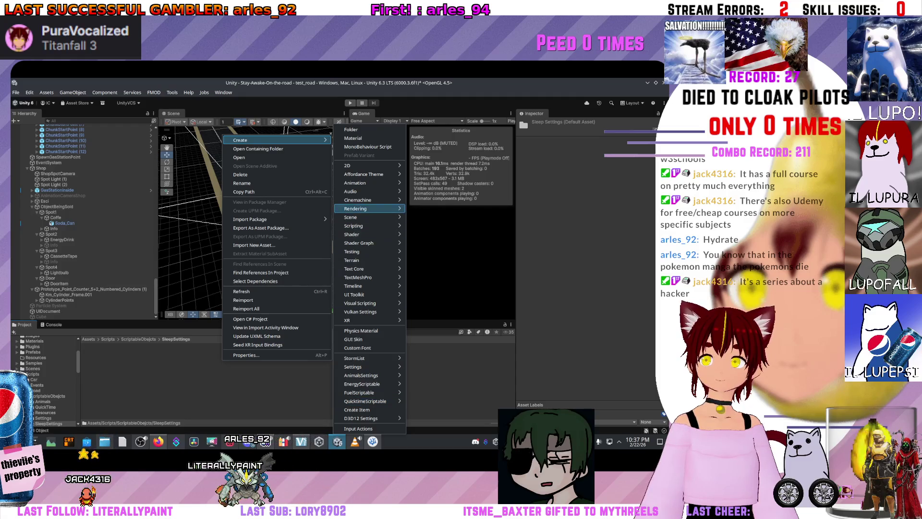
mouse_move(370, 226)
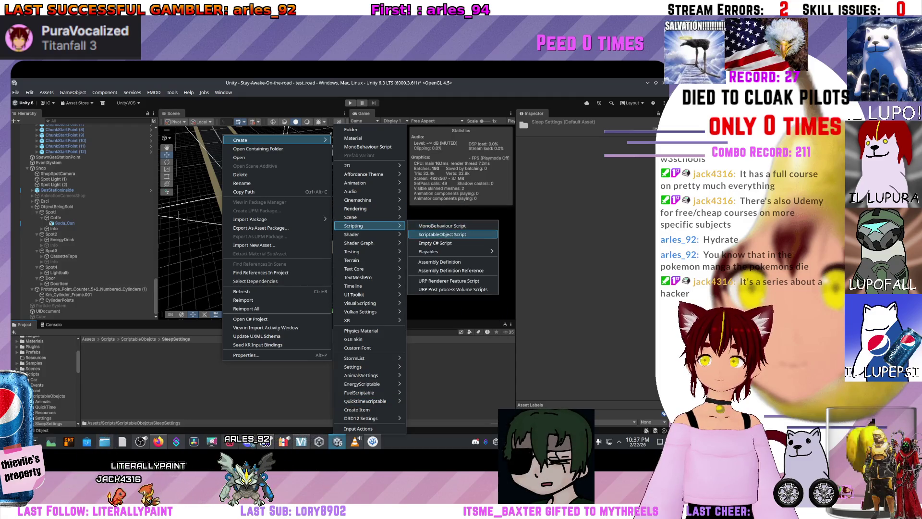
key(Escape)
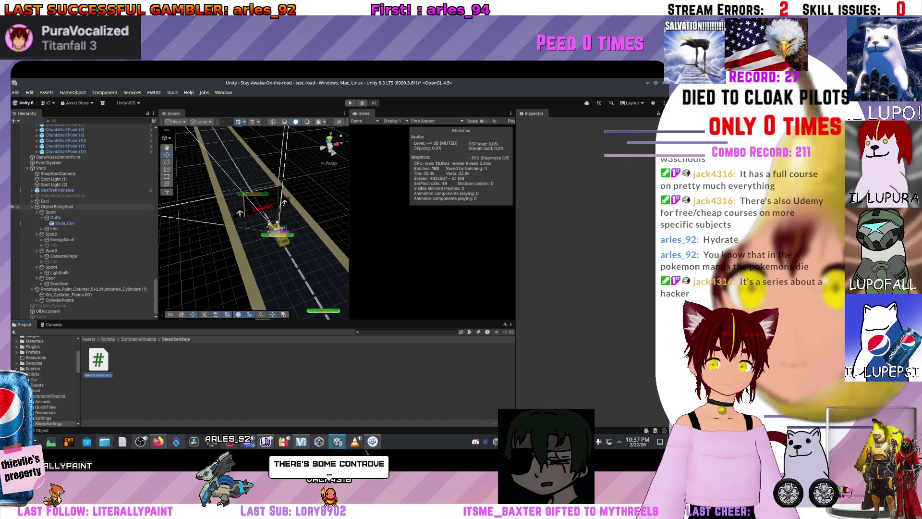
key(BackSpace)
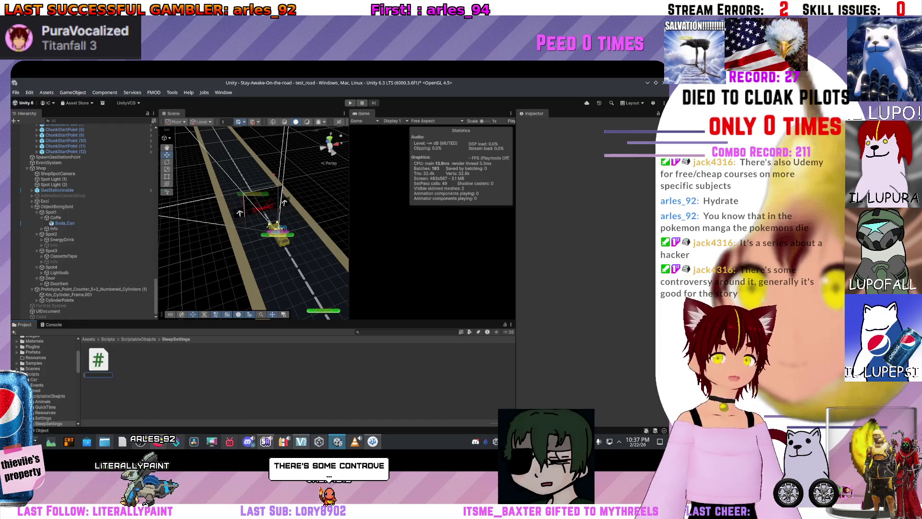
Name the script SleepTurningScriptable, open it, and paste in the four sleep-turn fields
text(Sleep)
text(S)
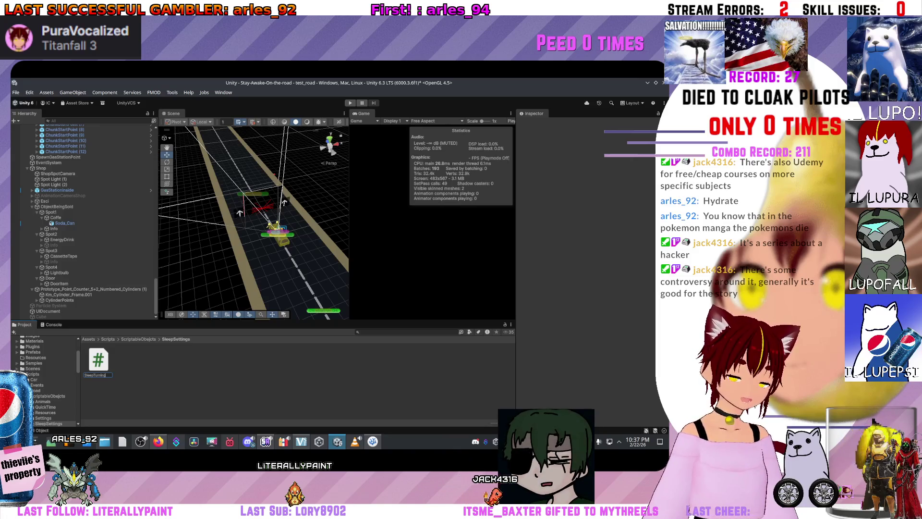
text(Se)
text(riptable)
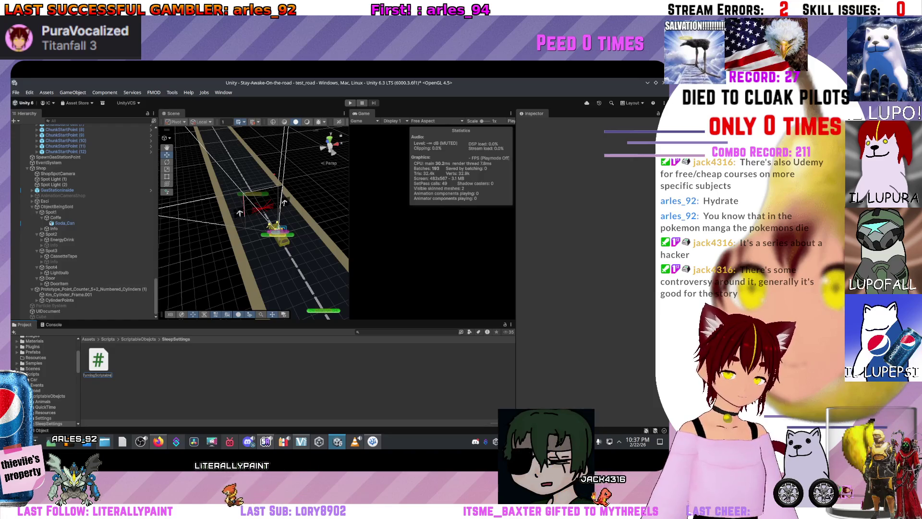
key(Return)
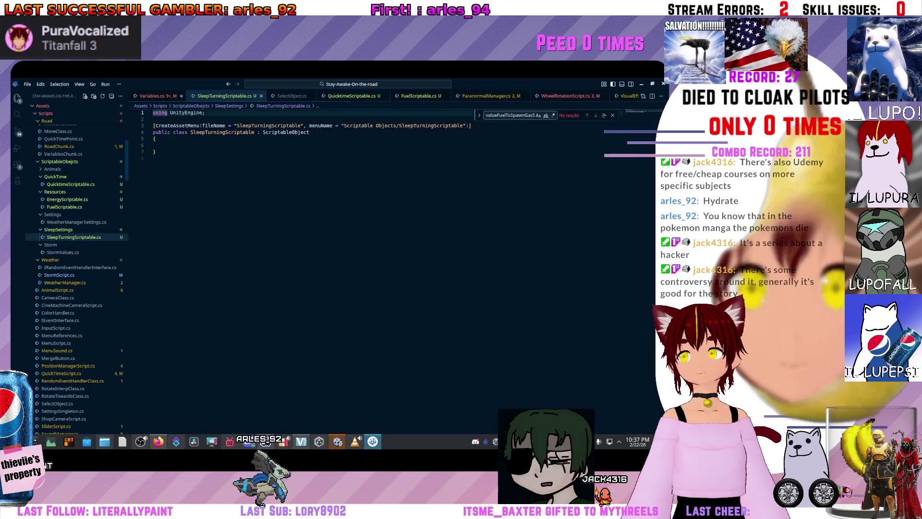
click(159, 145)
click(153, 112)
key(ctrl+v)
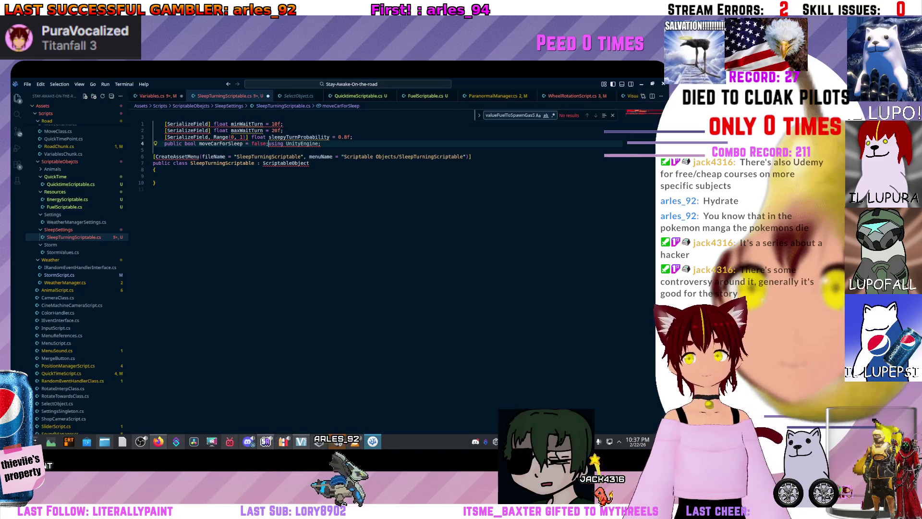
Make the pasted sleep-turn fields public inside SleepTurningScriptable and save it
key(ctrl+z)
key(ctrl+z)
key(ctrl+y)
key(ctrl+y)
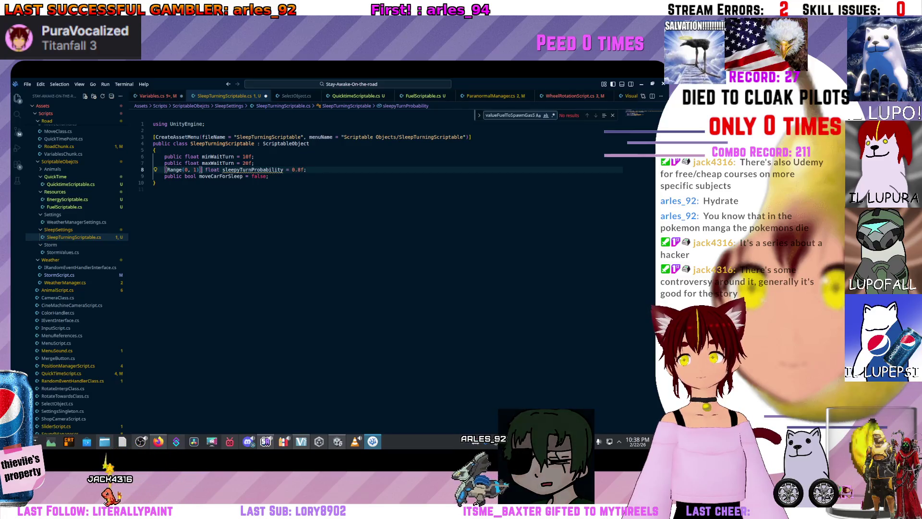
text(public)
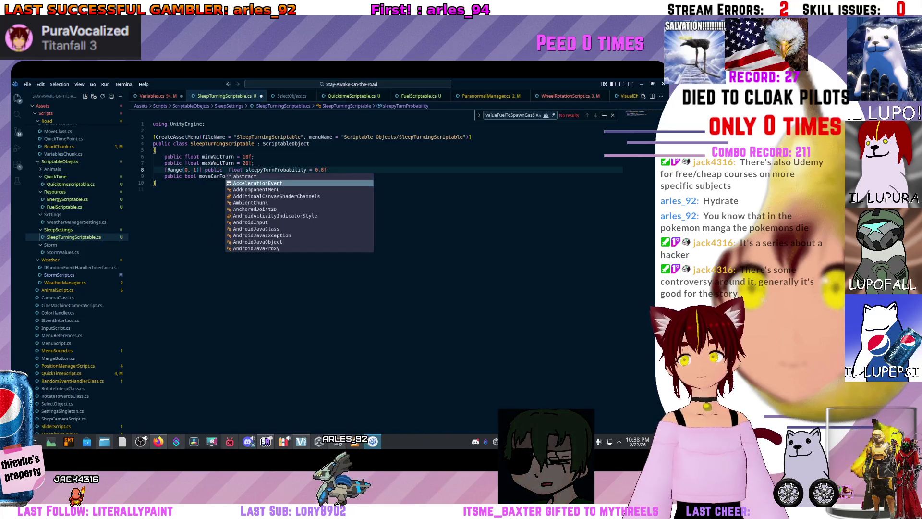
click(154, 150)
key(ctrl+s)
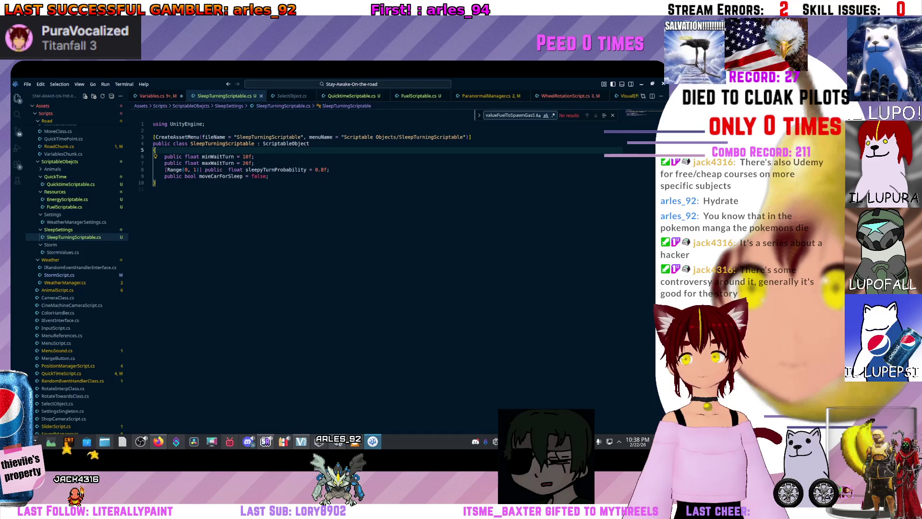
key(ctrl+Tab)
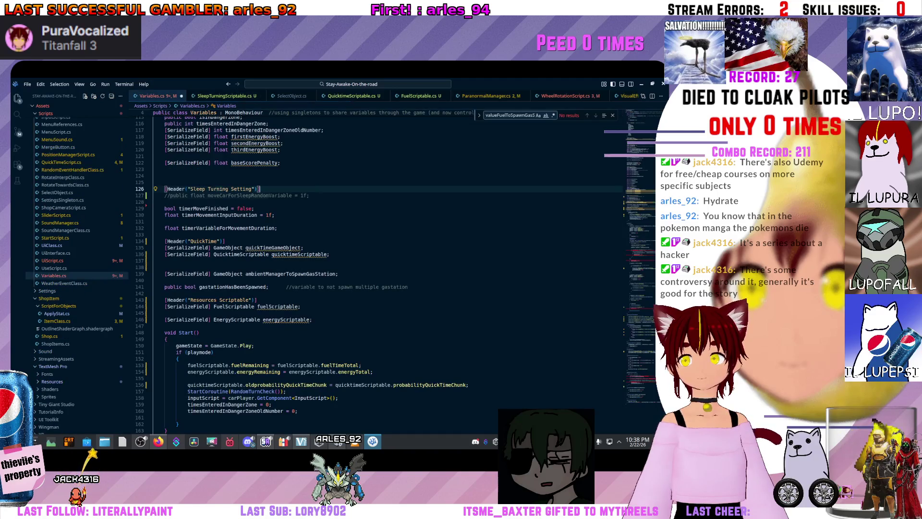
Add a [SerializeField] SleepTurningScriptable field under the Sleep Turning Setting header
key(Return)
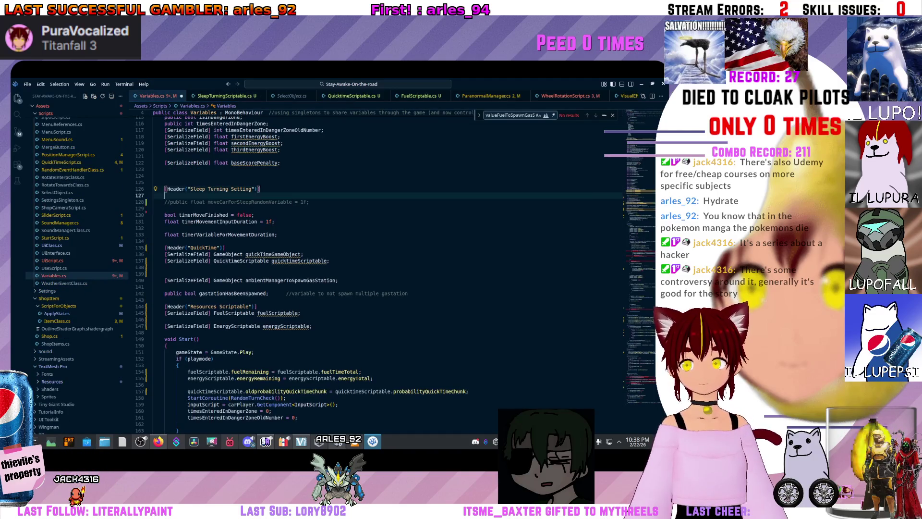
text([Sleep)
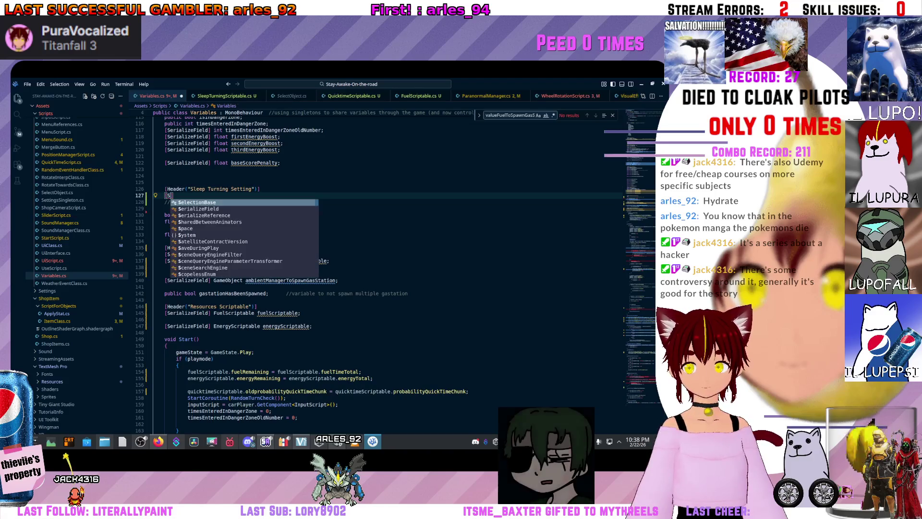
key(BackSpace)
key(BackSpace)
key(BackSpace)
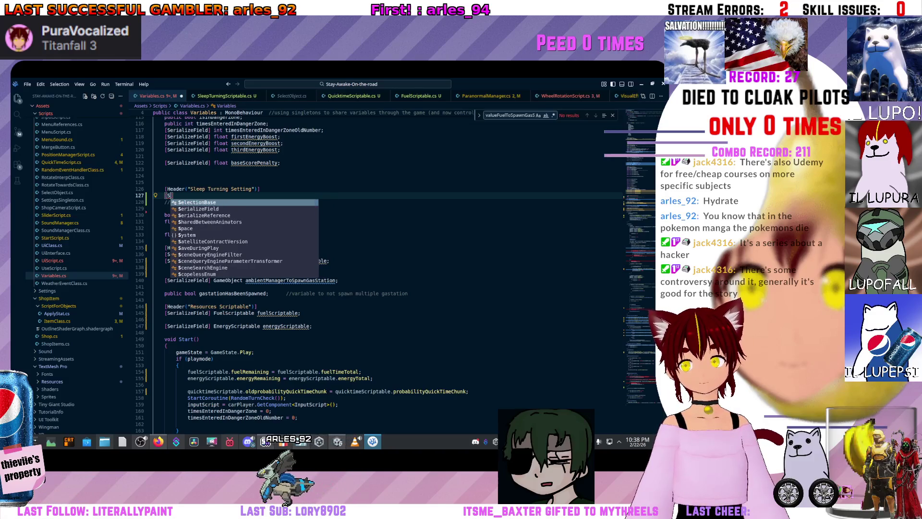
key(Down)
key(Tab)
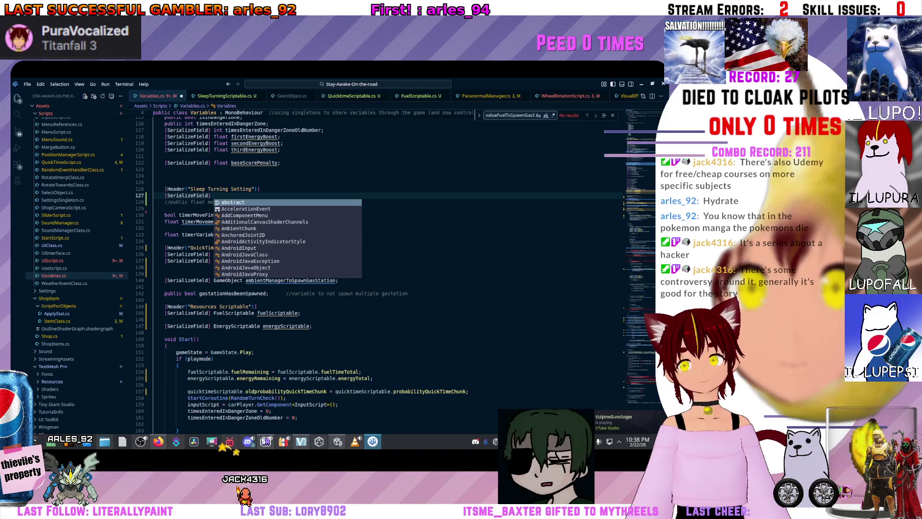
text(Sleep)
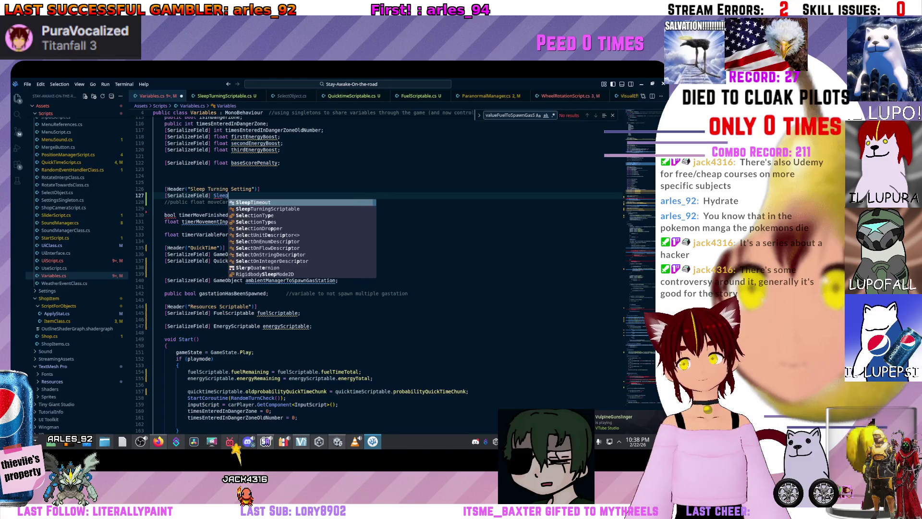
key(Down)
key(Return)
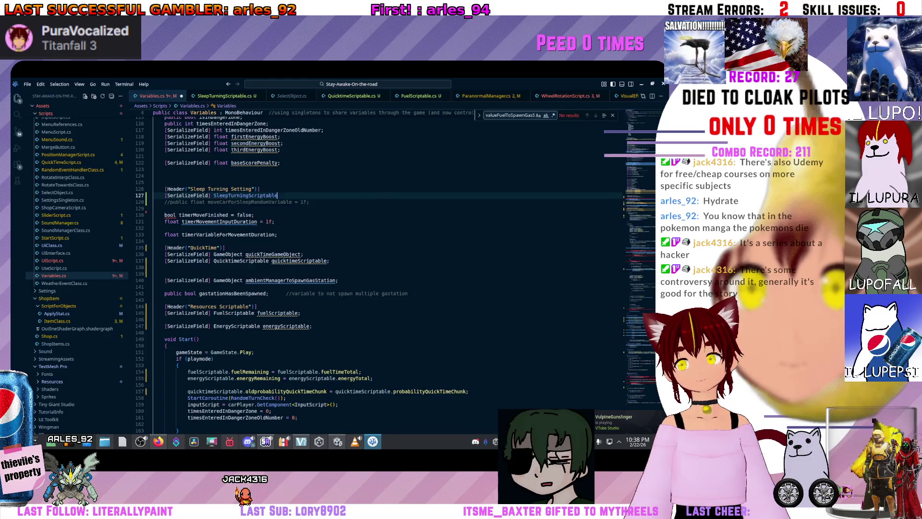
key(ctrl+Left)
key(Left)
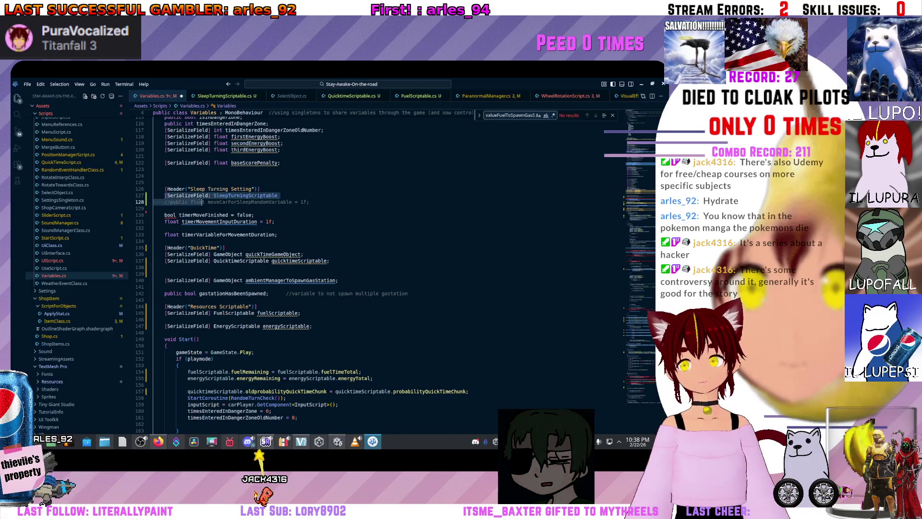
click(266, 441)
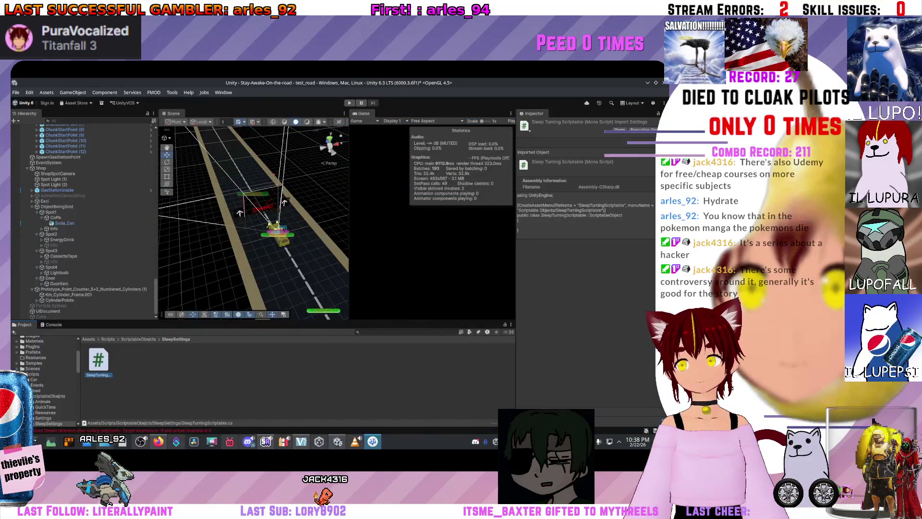
Wait for Unity to compile the scripts, then go back to Variables.cs
scroll(81, 221, down, 15)
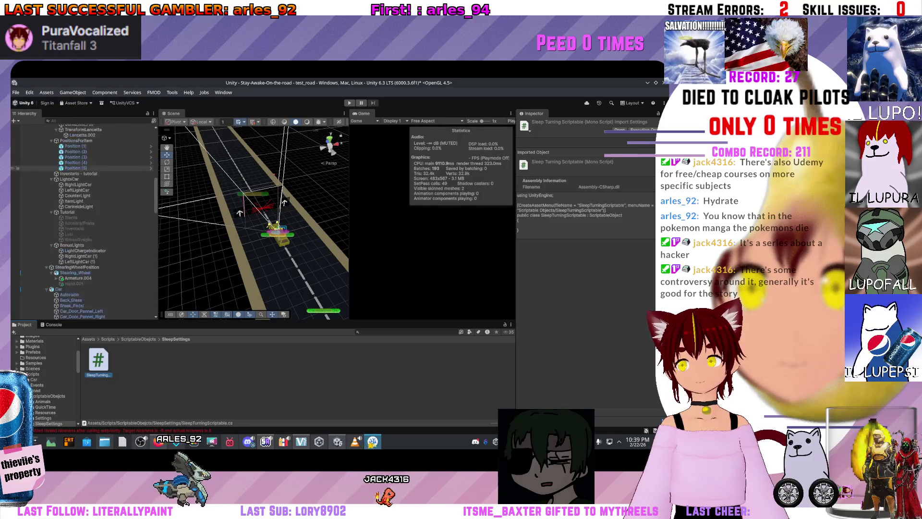
scroll(82, 221, up, 5)
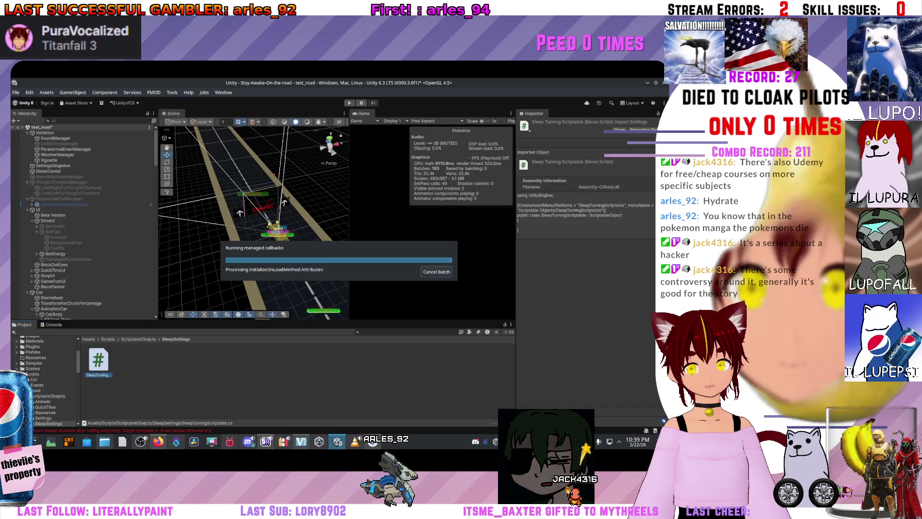
key(alt+Tab)
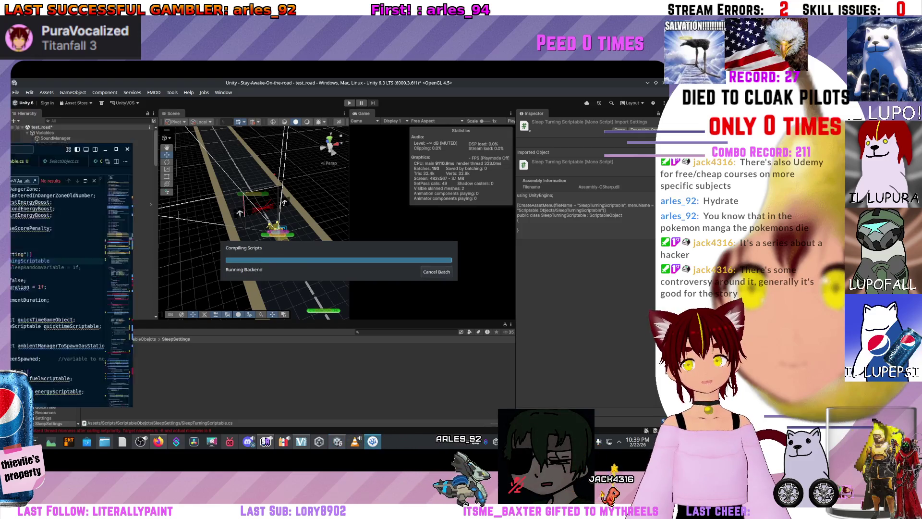
click(155, 208)
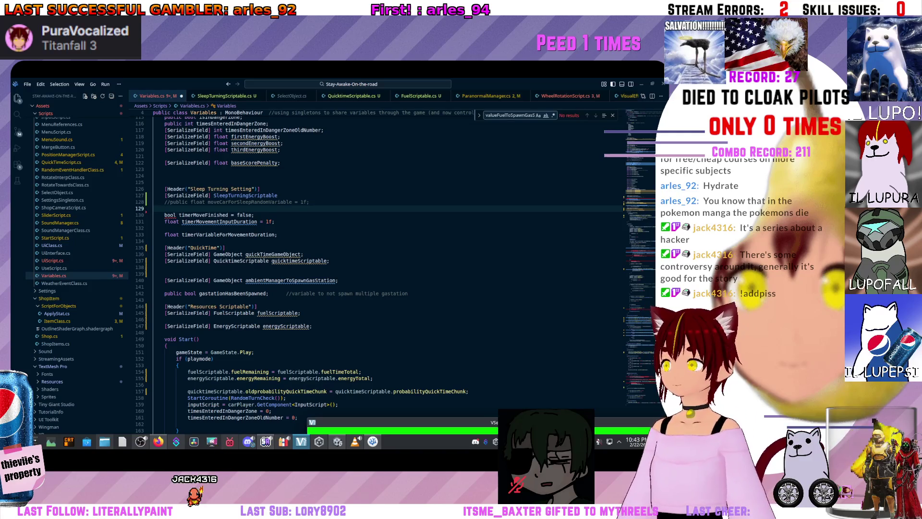
Open UiScript.cs and start a new line after the quicktimeScriptable field declaration
scroll(337, 269, down, 15)
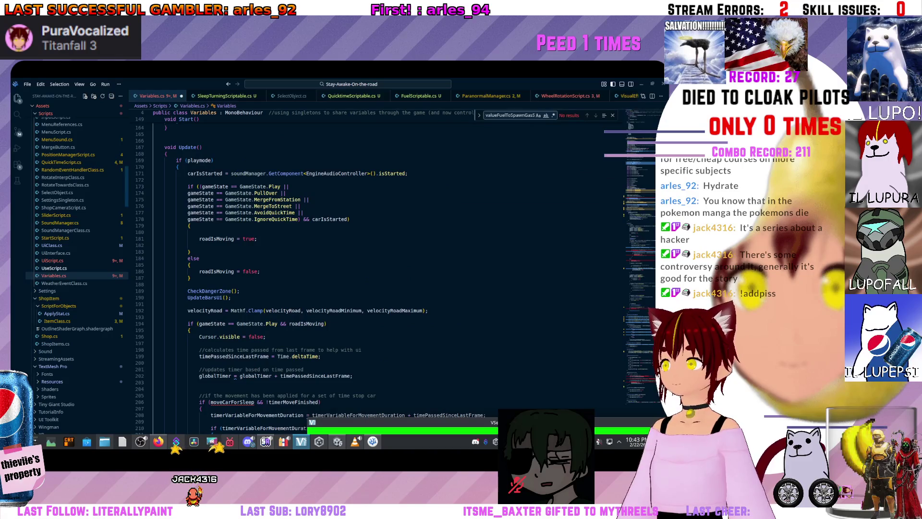
click(52, 260)
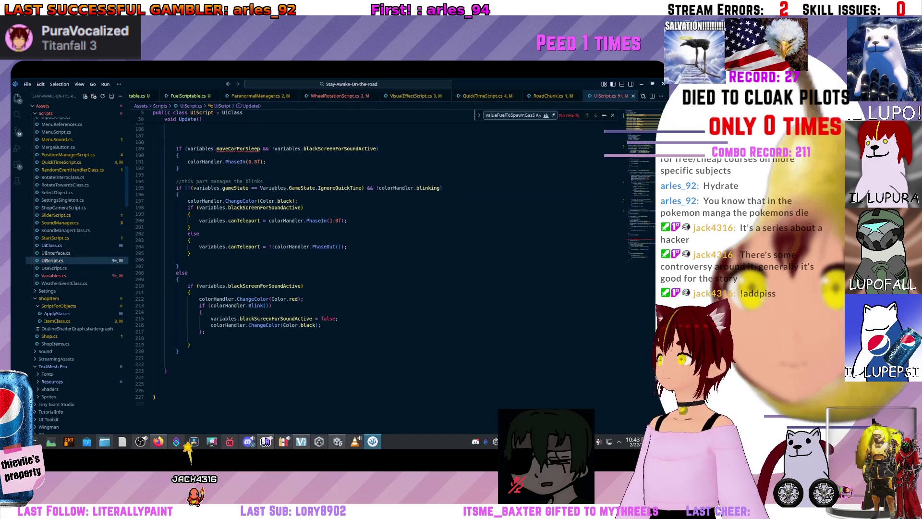
scroll(336, 269, up, 5)
scroll(337, 269, up, 20)
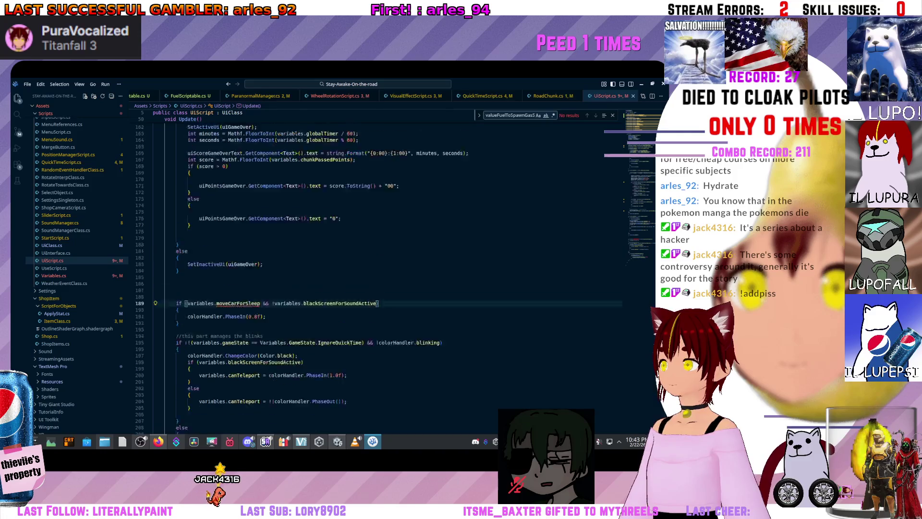
scroll(336, 269, up, 20)
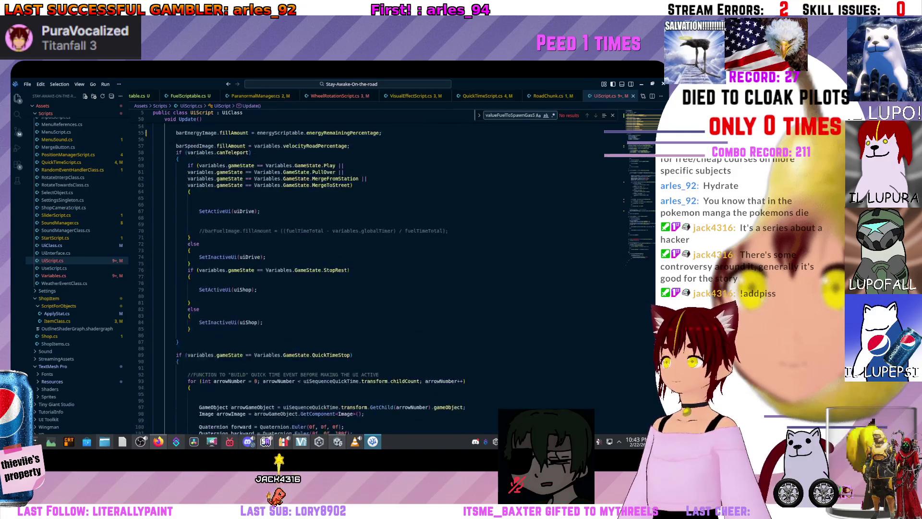
click(154, 294)
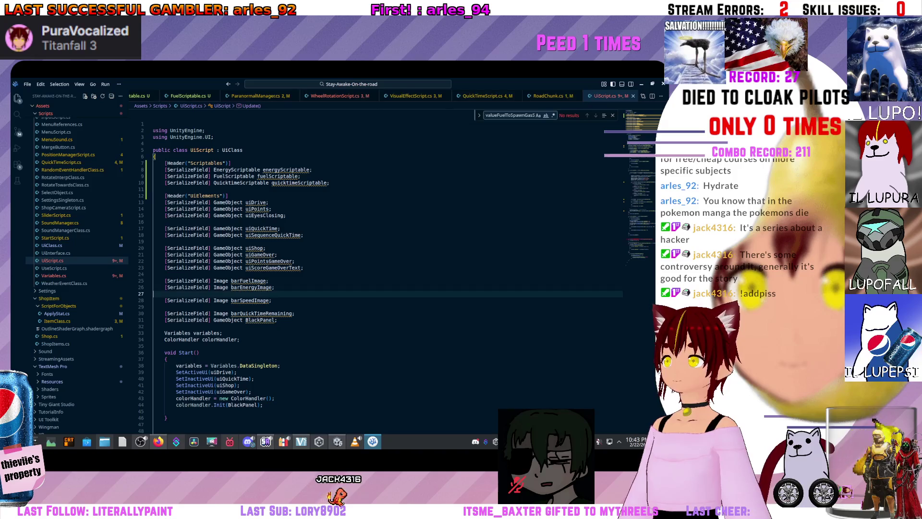
scroll(336, 269, down, 3)
scroll(336, 269, up, 1)
click(330, 182)
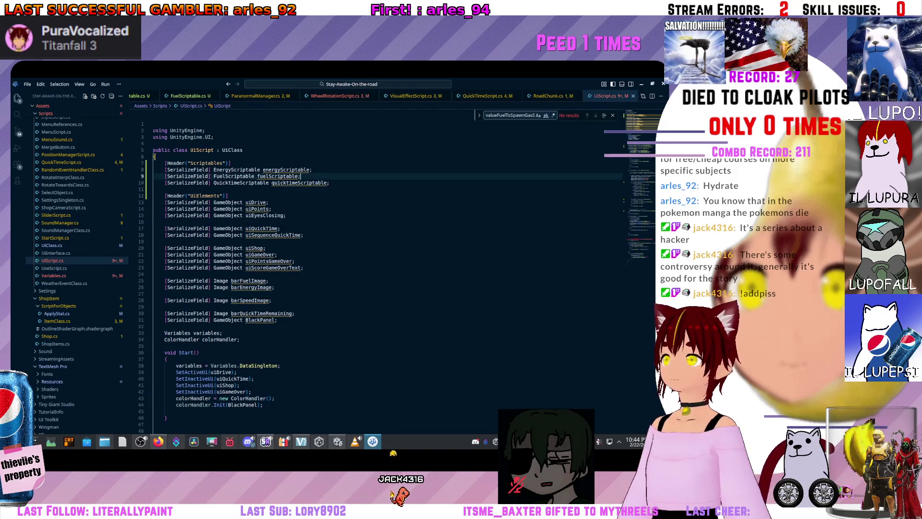
key(Return)
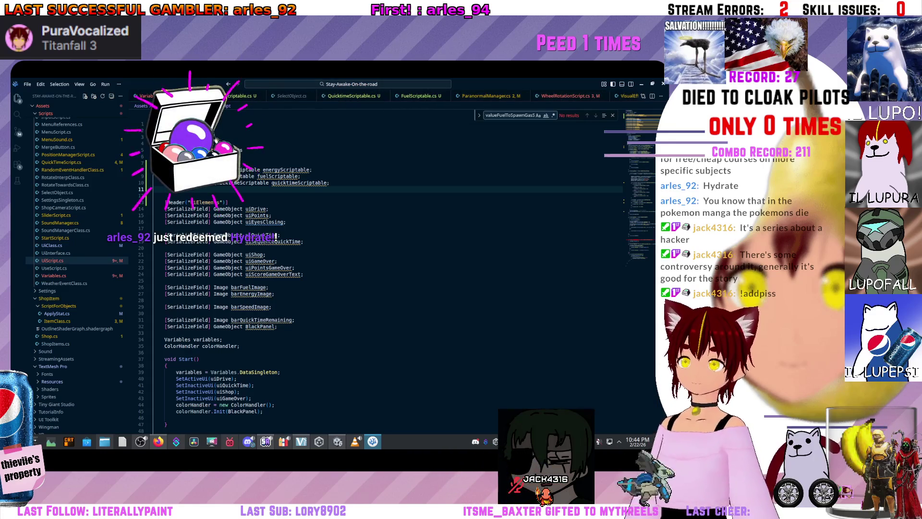
Declare [SerializeField] SleepTurningScriptable sleepTurningScriptable; on line 11 of UiScript.cs
text([Se)
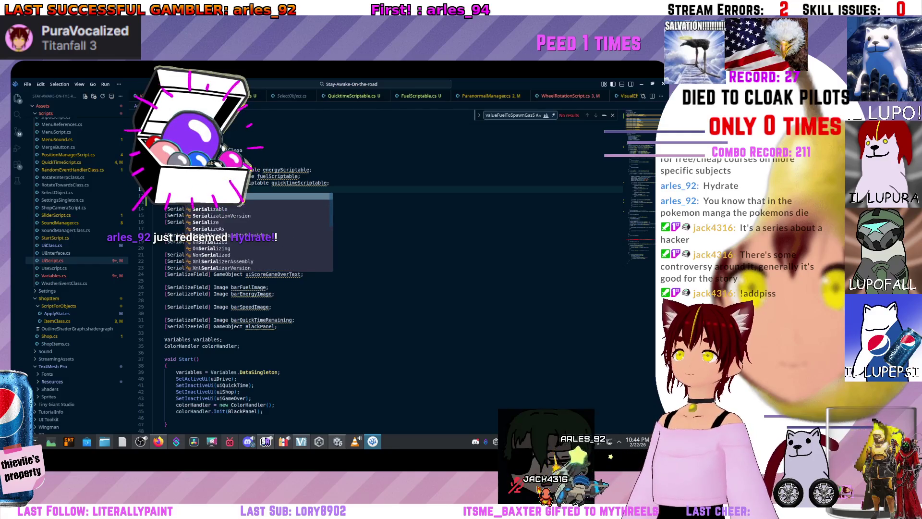
key(Tab)
text(] Sleep)
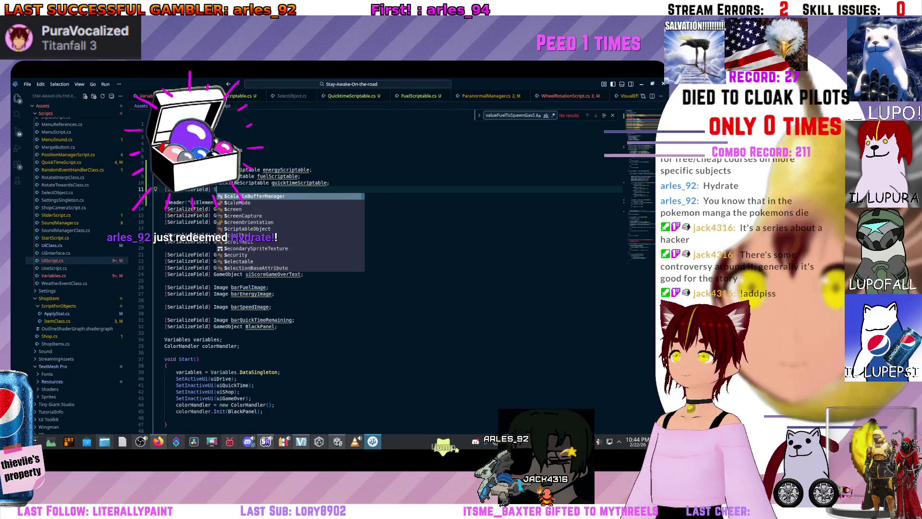
key(Down)
key(Tab)
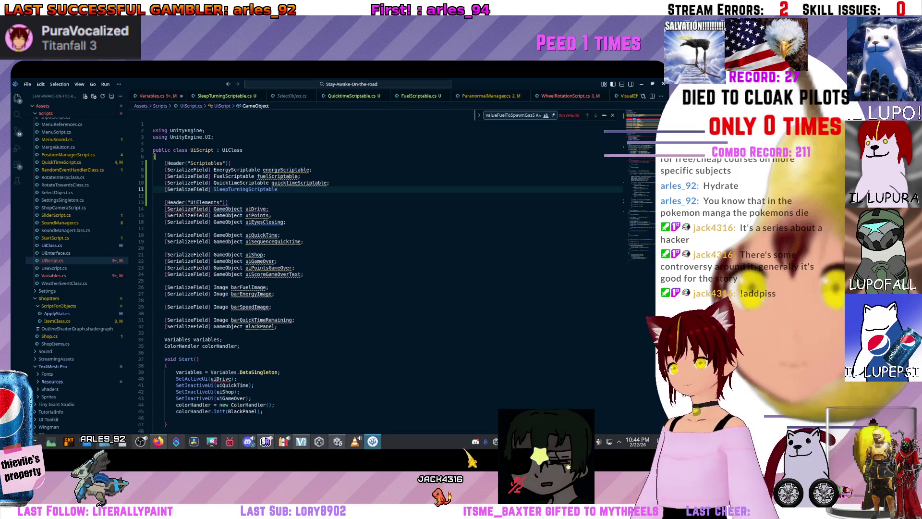
text(Sl)
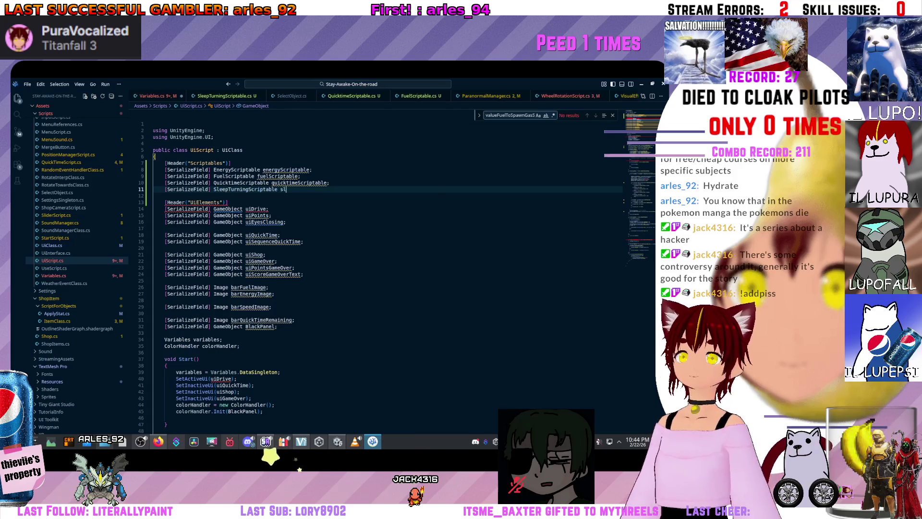
text(eep)
key(Tab)
text(;)
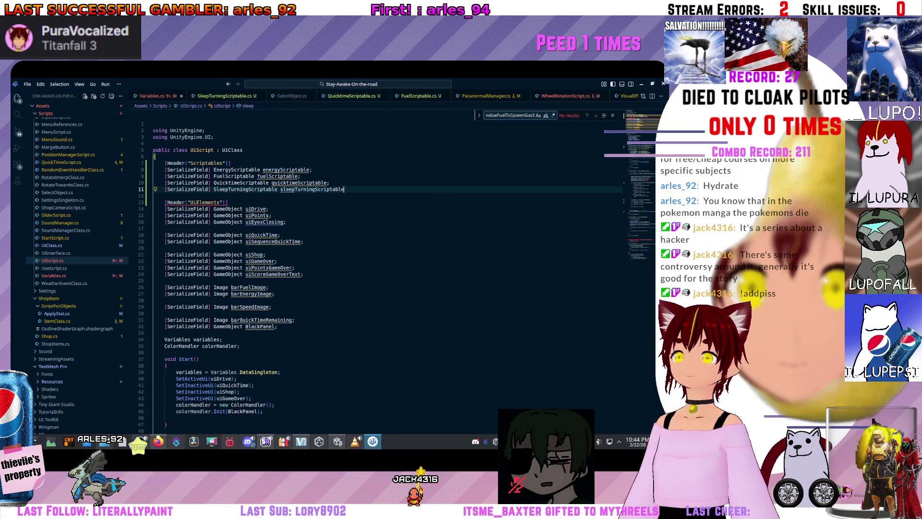
Replace variables with sleepTurningScriptable in the line 190 moveCarForSleep check, then return to Variables.cs
scroll(336, 269, down, 20)
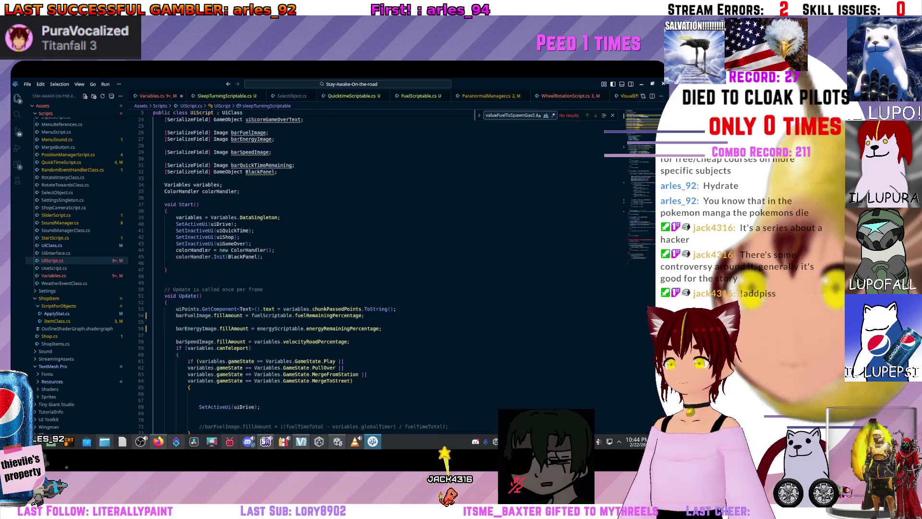
scroll(336, 269, down, 16)
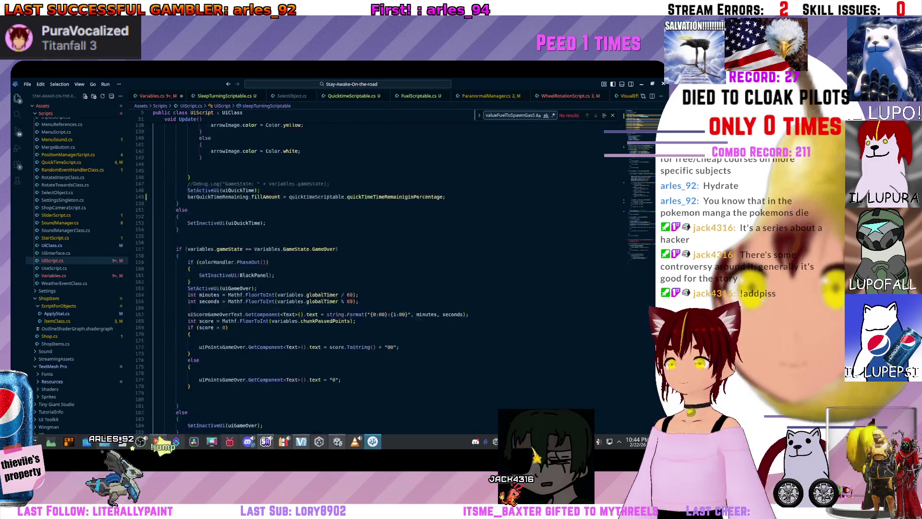
double_click(201, 259)
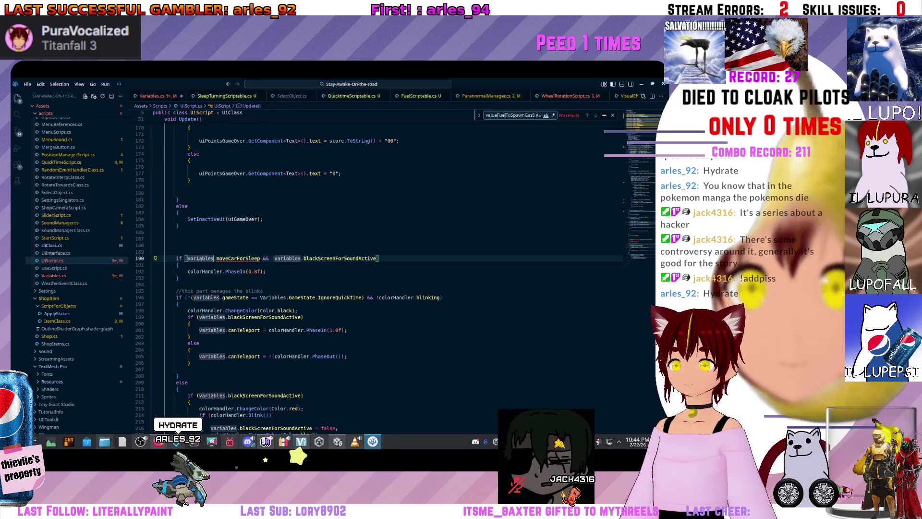
text(sleep)
key(Tab)
scroll(337, 269, down, 3)
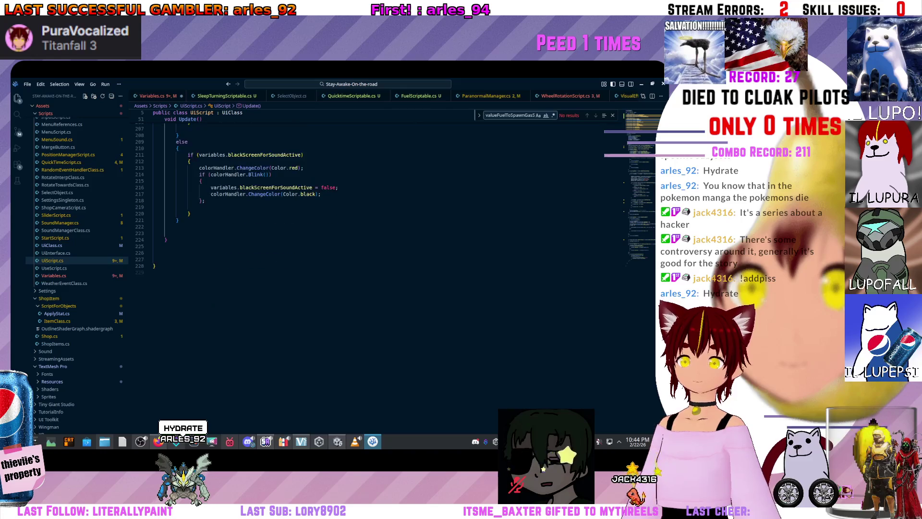
click(153, 96)
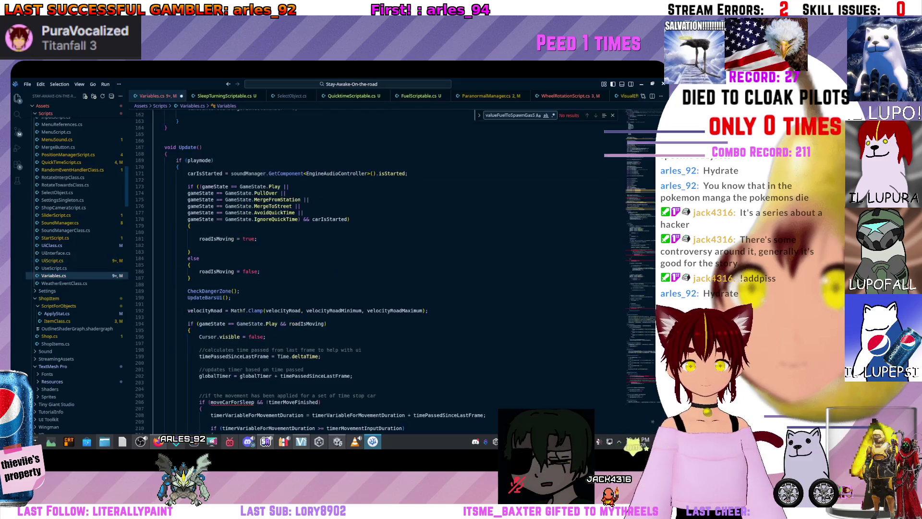
Finish the line 127 declaration as SleepTurningScriptable sleepTurningScriptable; in Variables.cs
scroll(337, 269, up, 15)
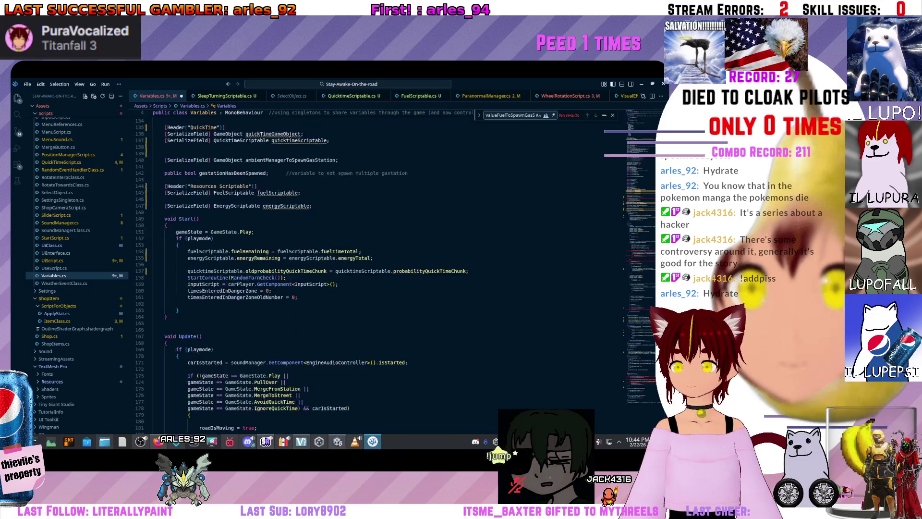
scroll(336, 269, up, 2)
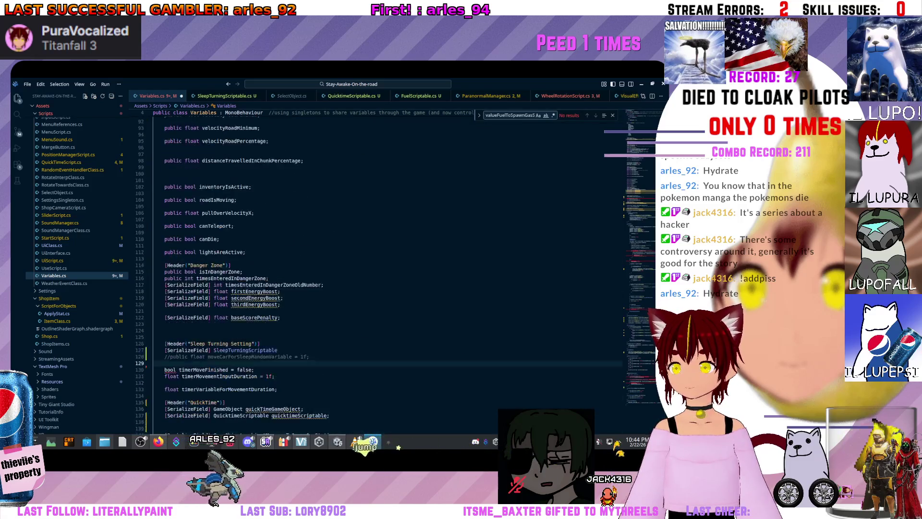
scroll(337, 269, down, 3)
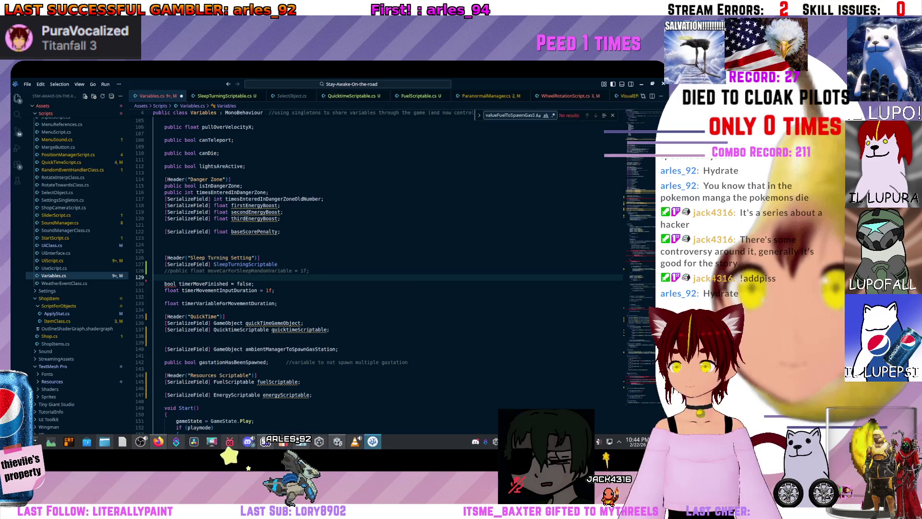
click(278, 264)
text(sleep)
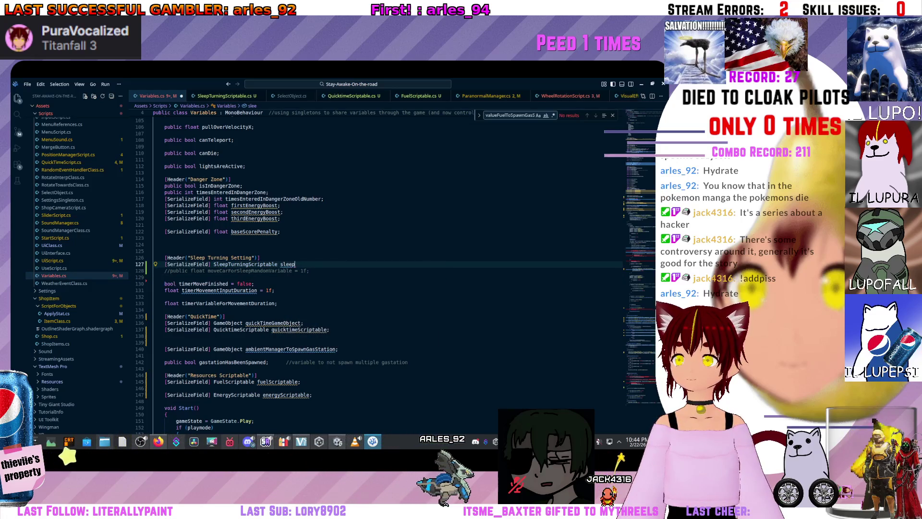
text(tu)
key(Tab)
text(;)
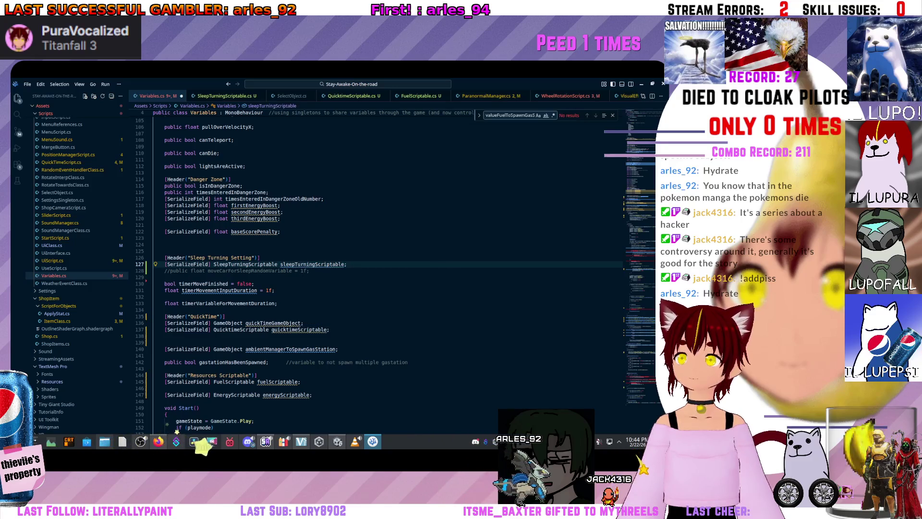
scroll(337, 269, down, 7)
scroll(337, 269, down, 15)
click(210, 350)
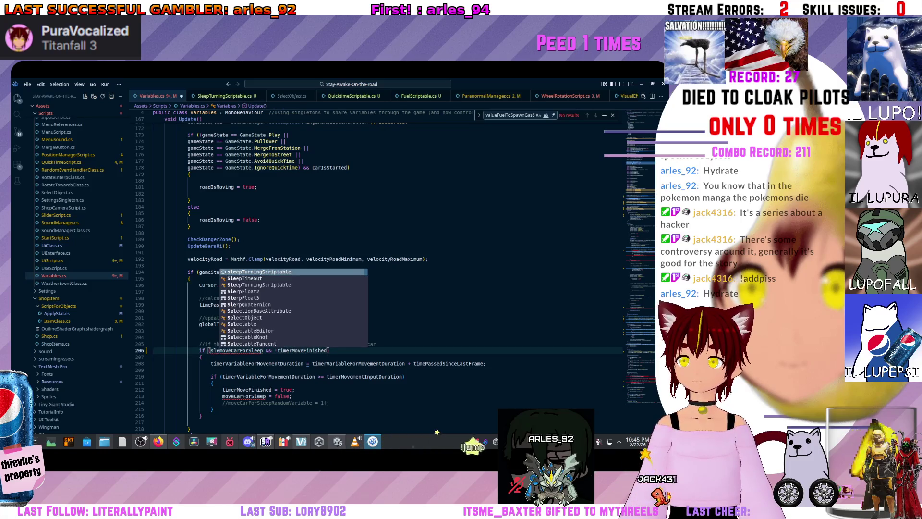
Prefix moveCarForSleep with sleepTurningScriptable. on lines 206 and 213 of Update()
key(Tab)
text(.)
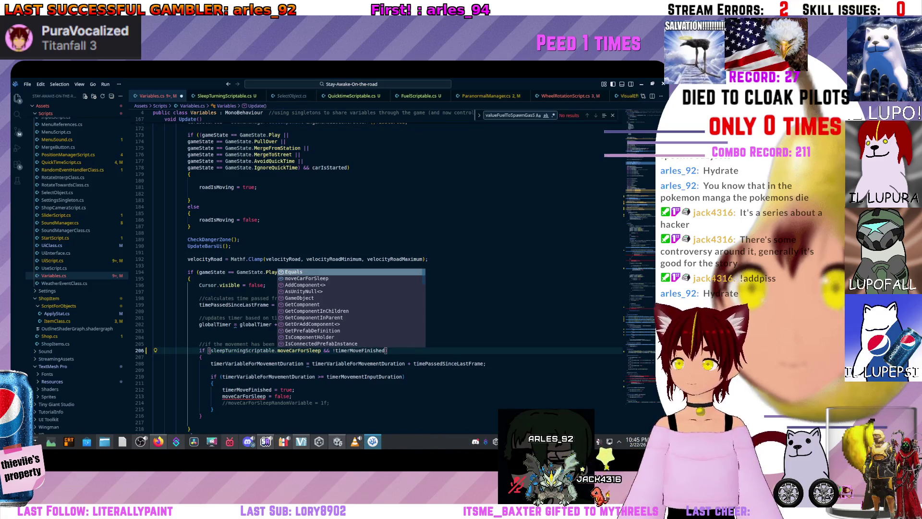
scroll(337, 269, down, 7)
click(223, 258)
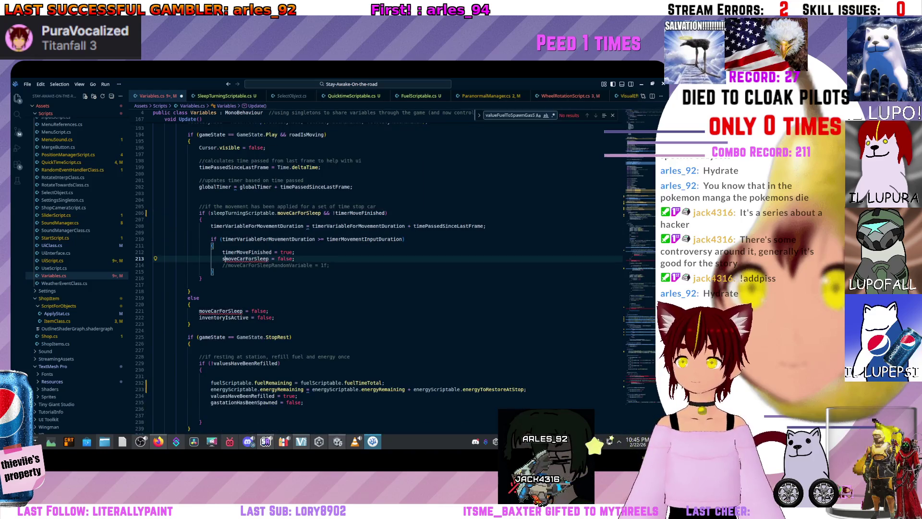
text(sleep)
key(Tab)
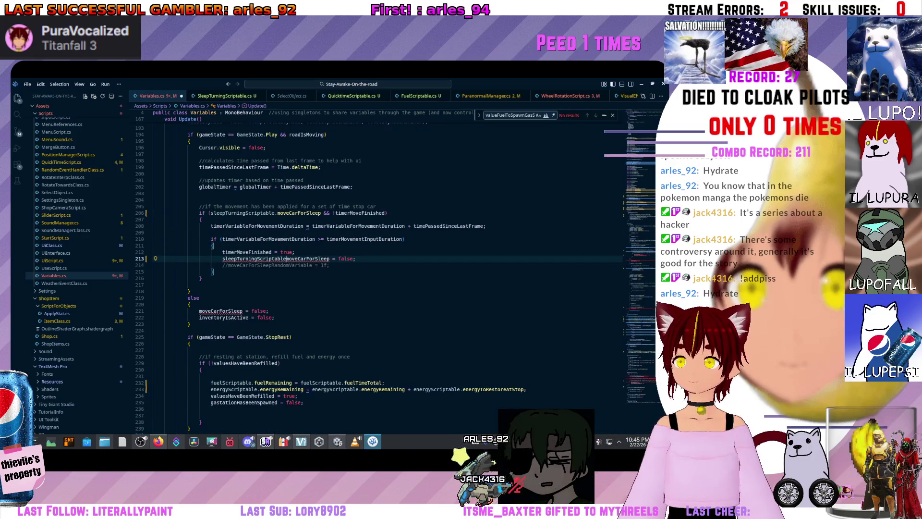
text(.)
Prefix moveCarForSleep with sleepTurningScriptable. on lines 221 and 291, including the zero-energy check
scroll(336, 269, down, 3)
scroll(203, 225, down, 2)
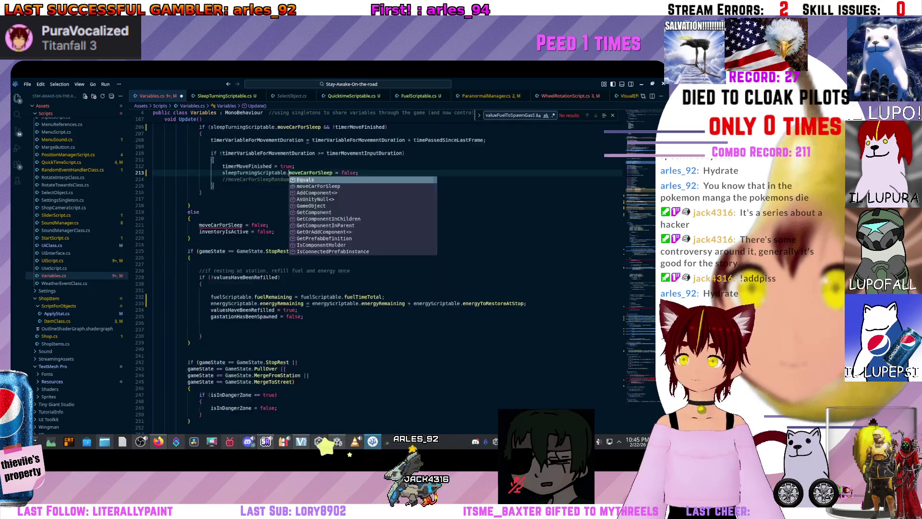
click(200, 225)
text(sleepTur)
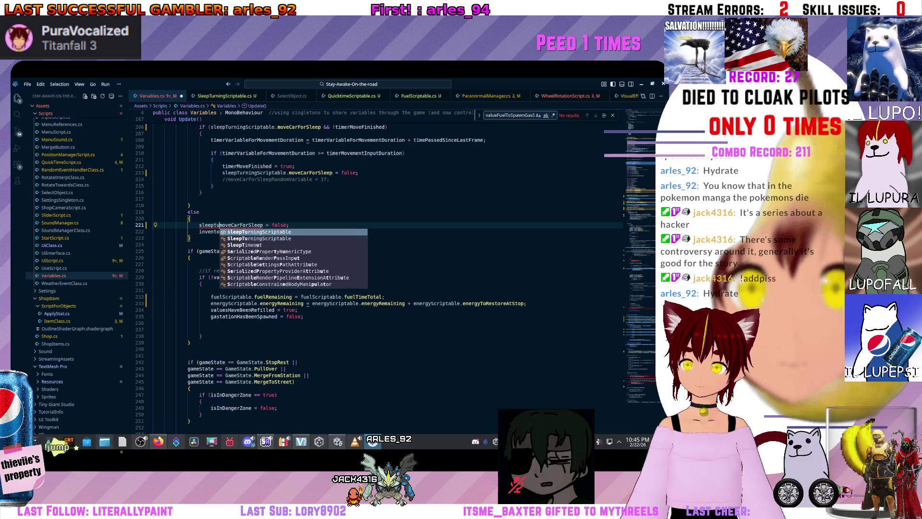
key(Tab)
text(.)
scroll(336, 241, down, 15)
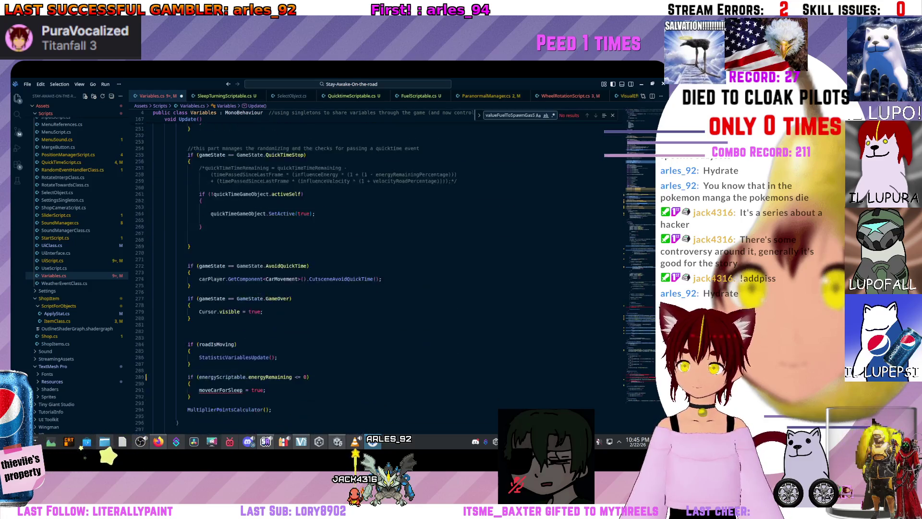
click(199, 269)
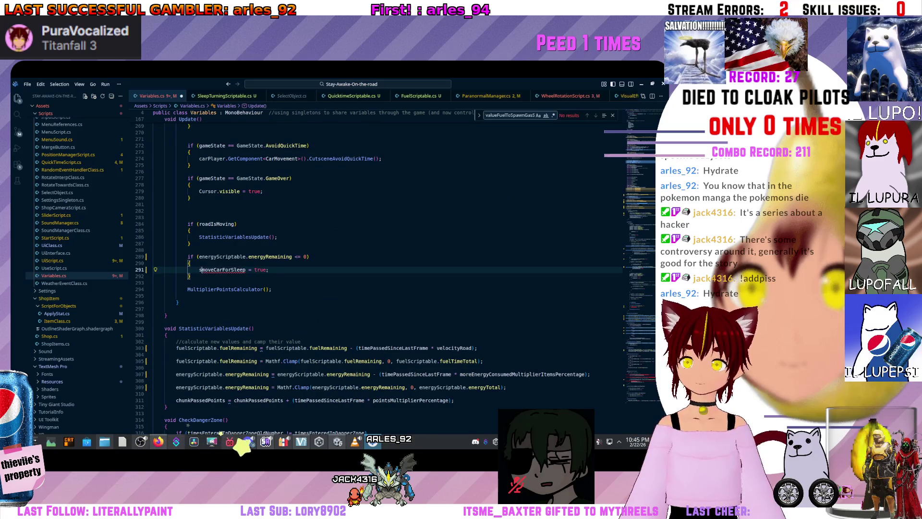
text(leepTurningScriptable.)
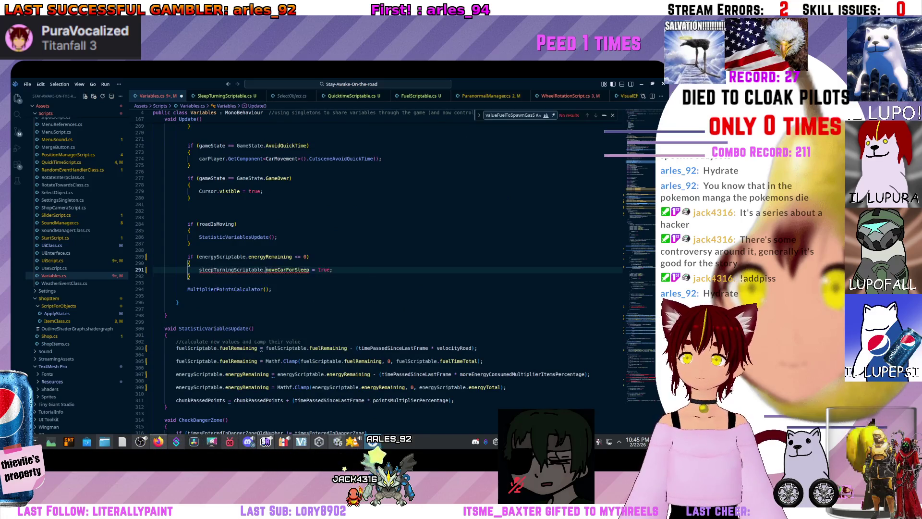
scroll(379, 313, down, 10)
scroll(379, 313, down, 10)
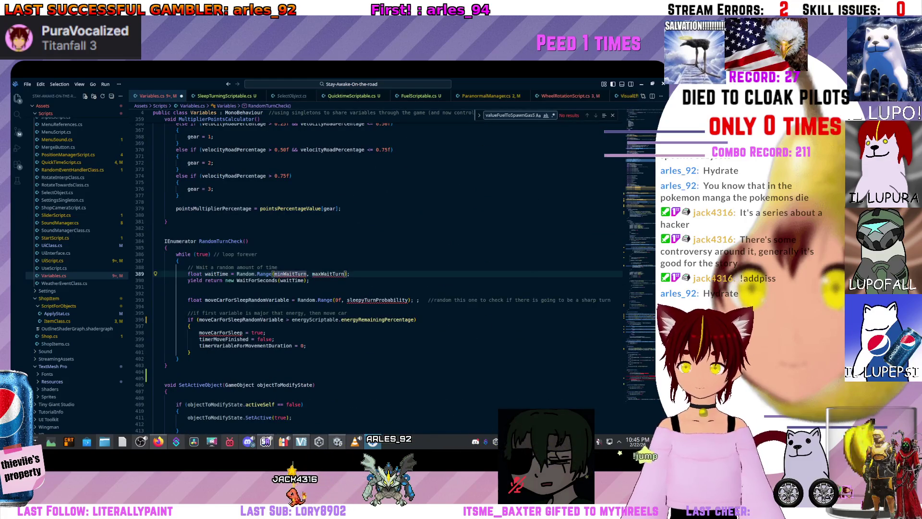
Prefix minWaitTurn and maxWaitTurn on line 389 with sleepTurningScriptable
click(274, 274)
text(sleep)
key(Down)
key(Down)
key(Escape)
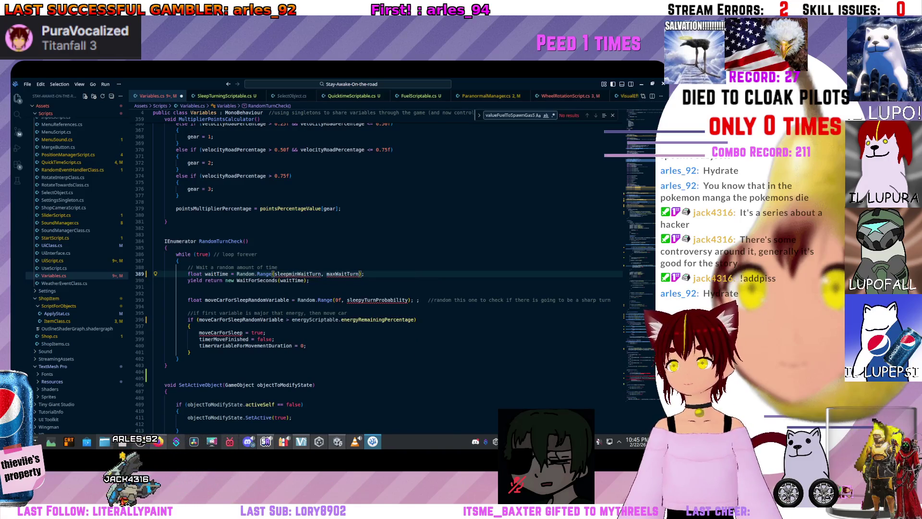
text(tur)
key(ctrl+BackSpace)
text(e)
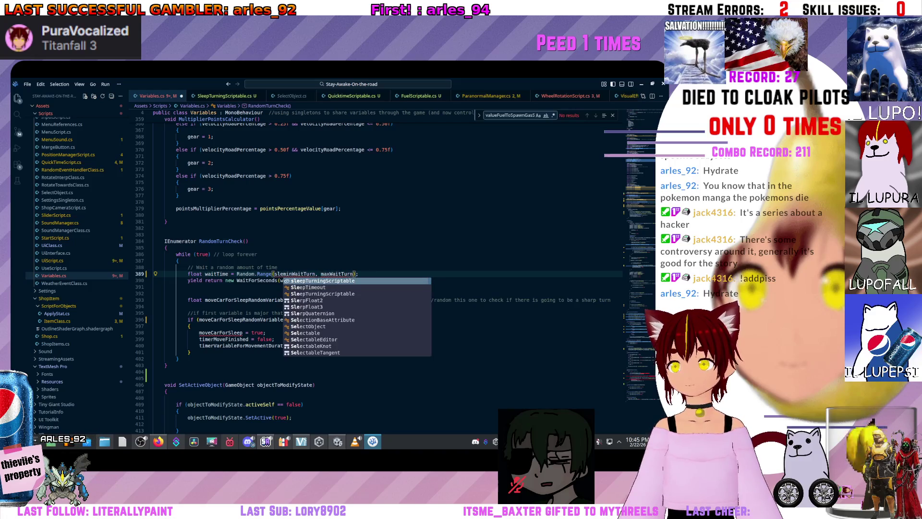
key(Tab)
text(.)
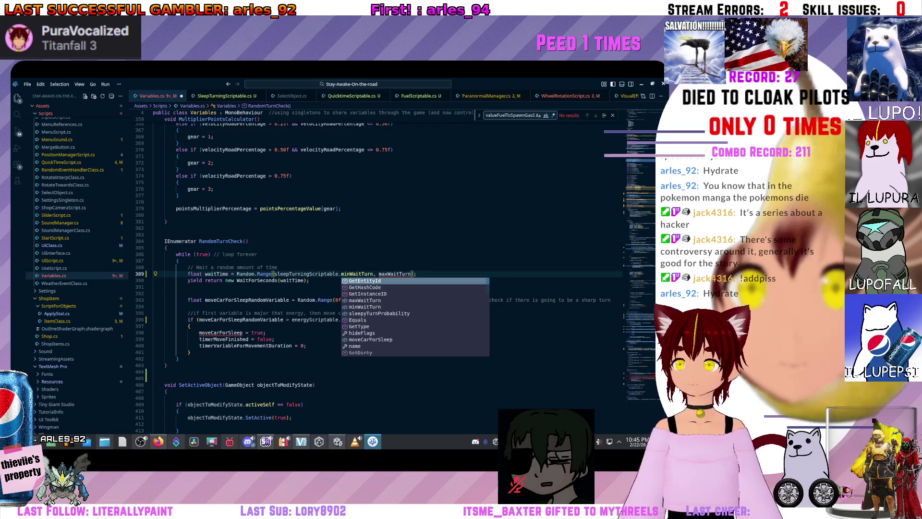
click(376, 273)
text(lee)
key(Tab)
text(.)
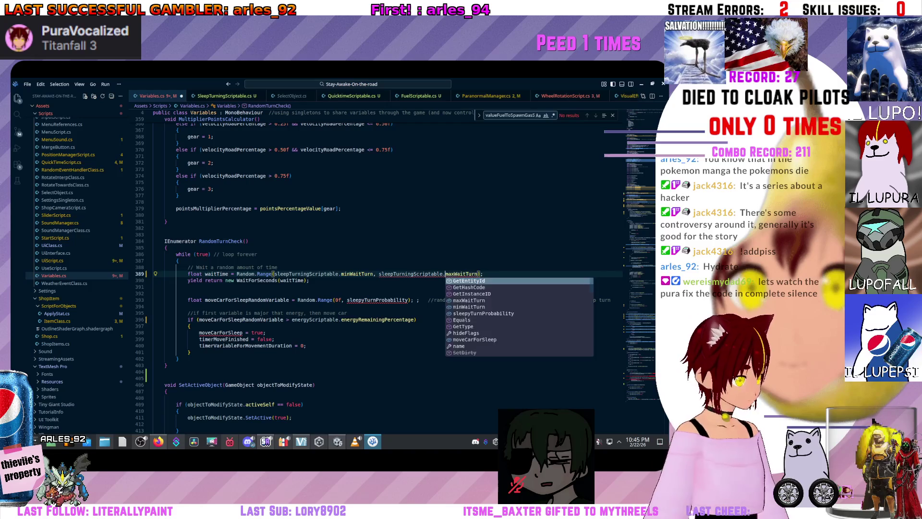
Paste the sleepTurningScriptable. prefix before sleepyTurnProbability and moveCarForSleep on line 398
click(379, 274)
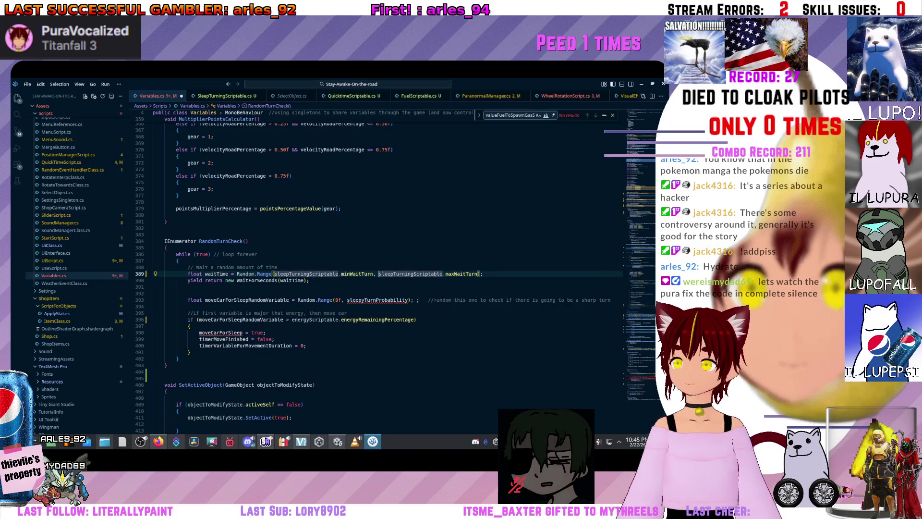
key(ctrl+shift+Right)
key(shift+Right)
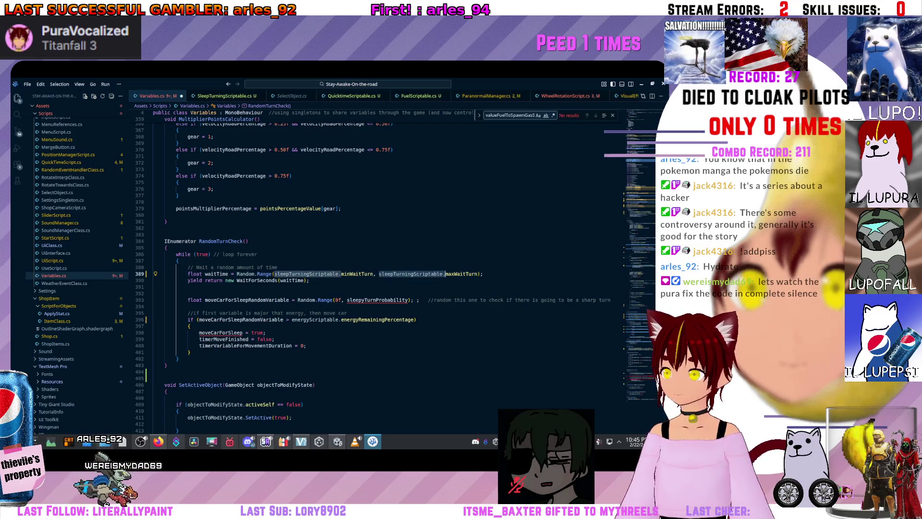
click(347, 300)
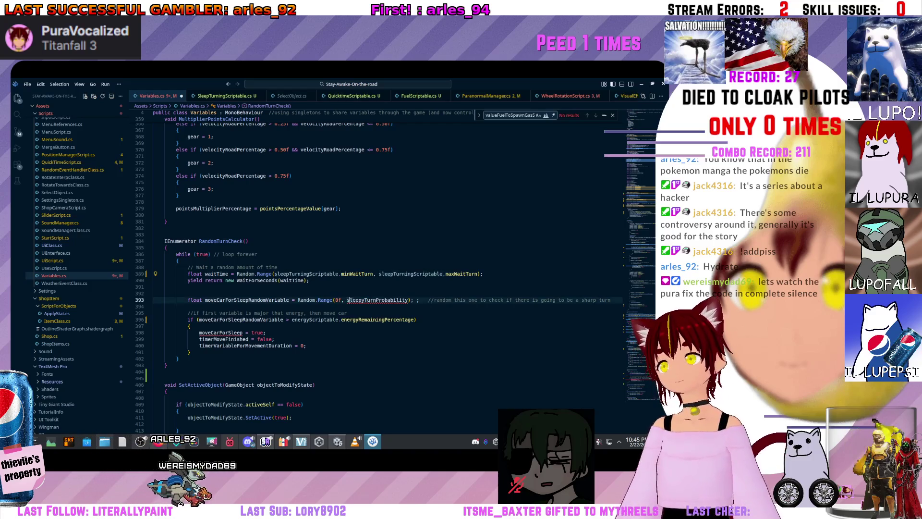
text(sleepTurningScriptable.)
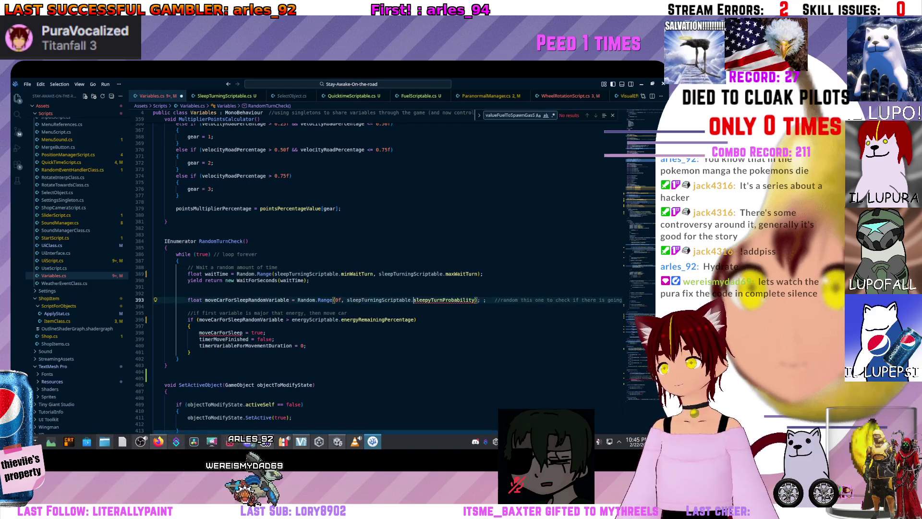
click(199, 333)
text(sleepTurningScriptable.)
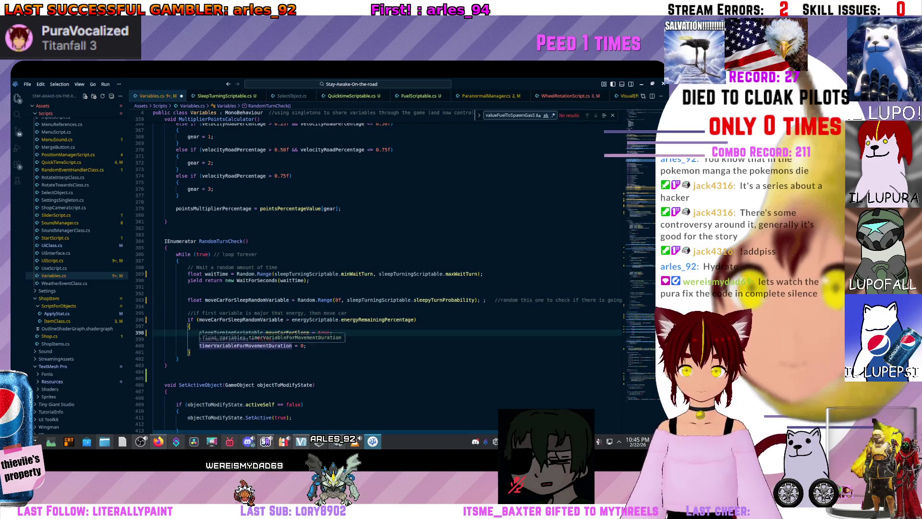
scroll(266, 336, down, 15)
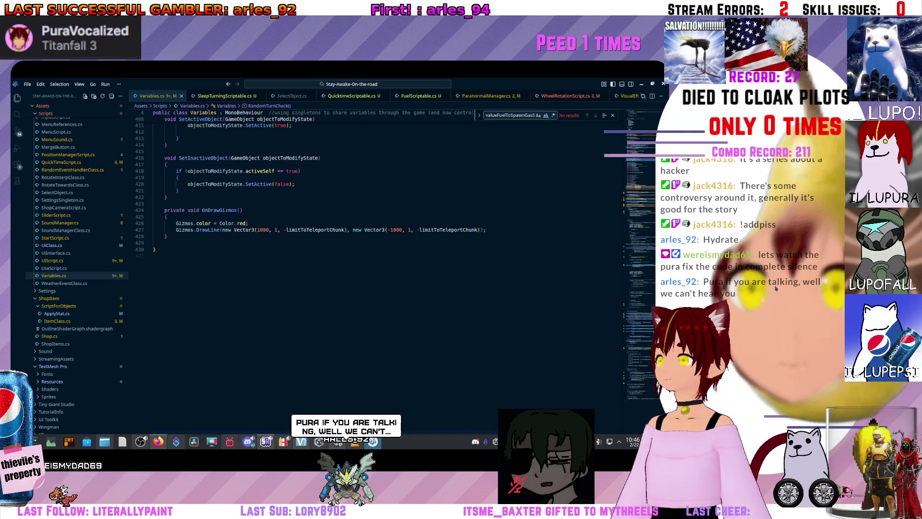
key(ctrl+z)
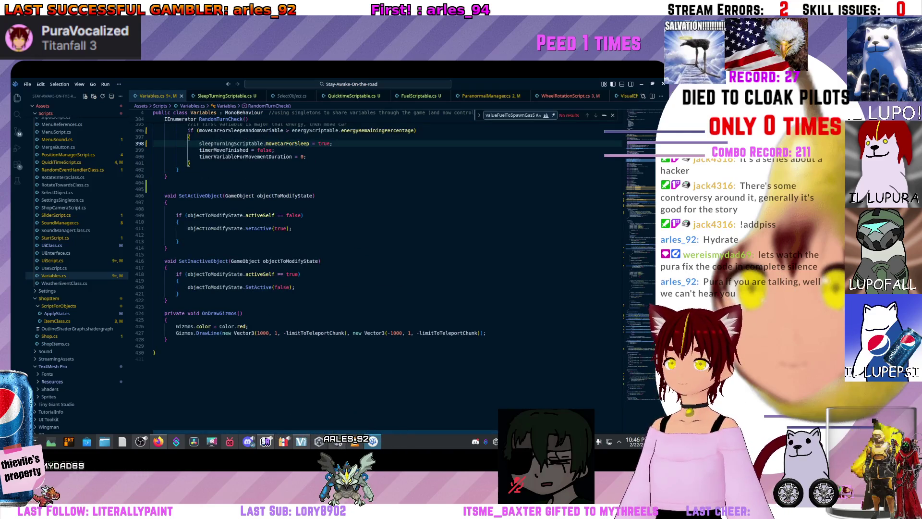
scroll(336, 269, up, 15)
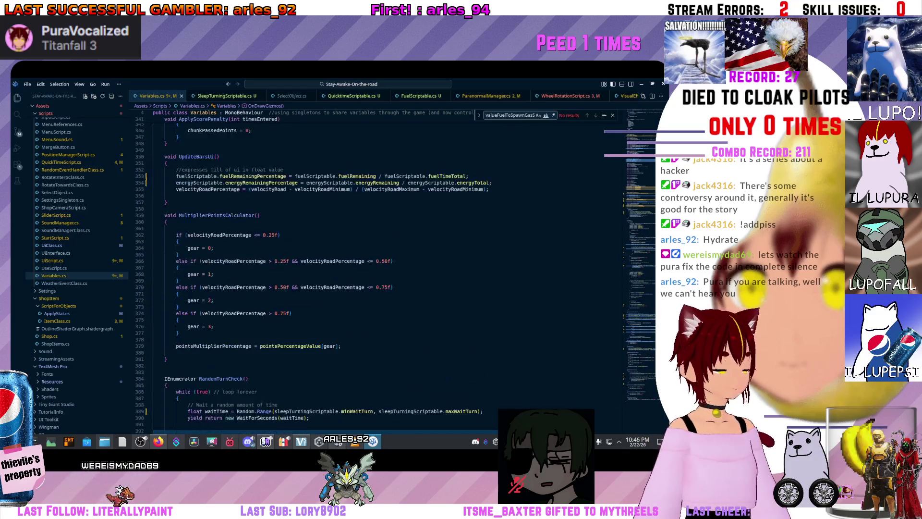
scroll(336, 269, up, 20)
scroll(336, 269, up, 20)
scroll(337, 269, up, 17)
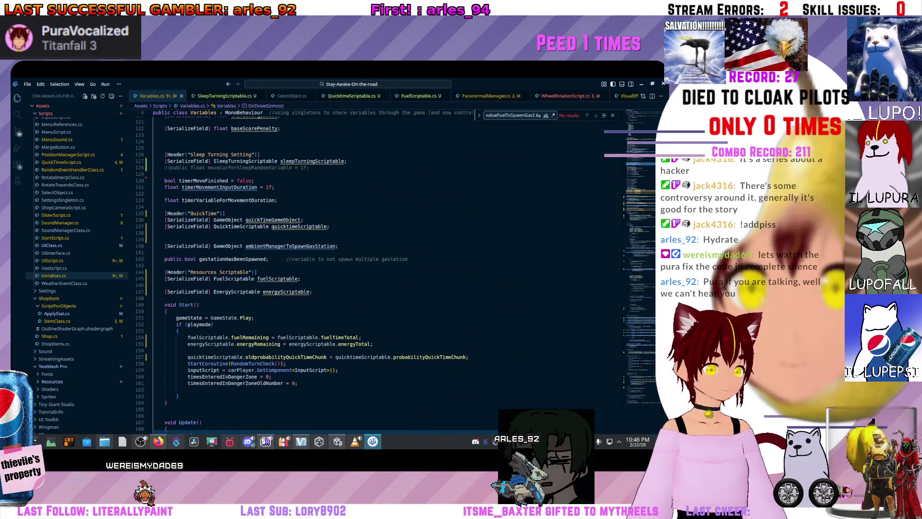
scroll(336, 269, up, 12)
scroll(337, 269, up, 16)
scroll(337, 269, up, 4)
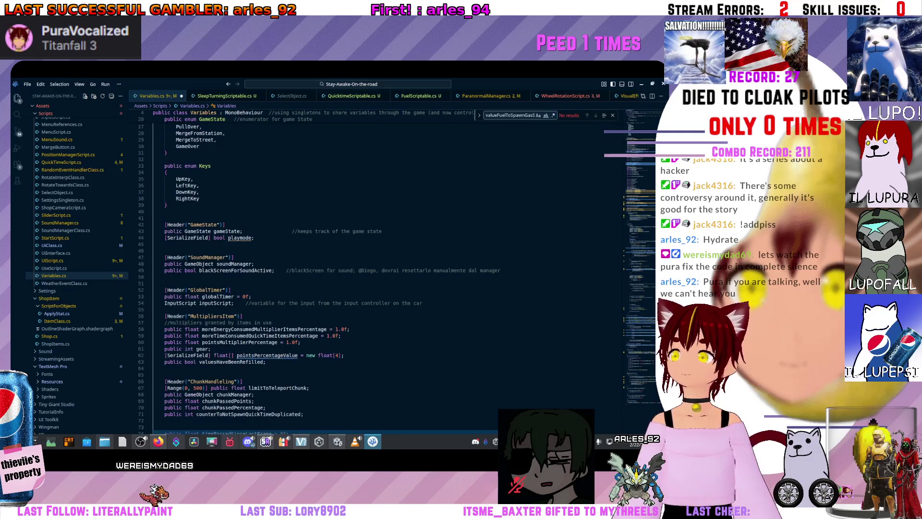
scroll(336, 269, down, 20)
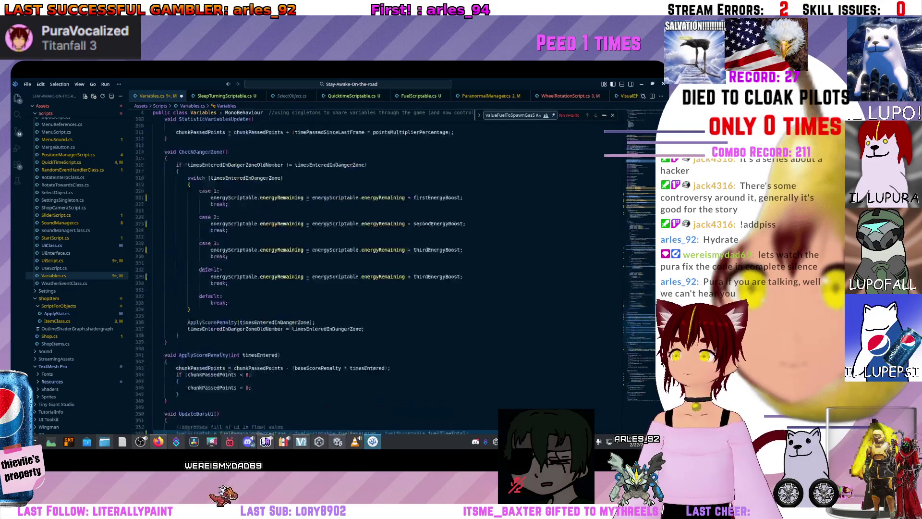
scroll(336, 269, down, 2)
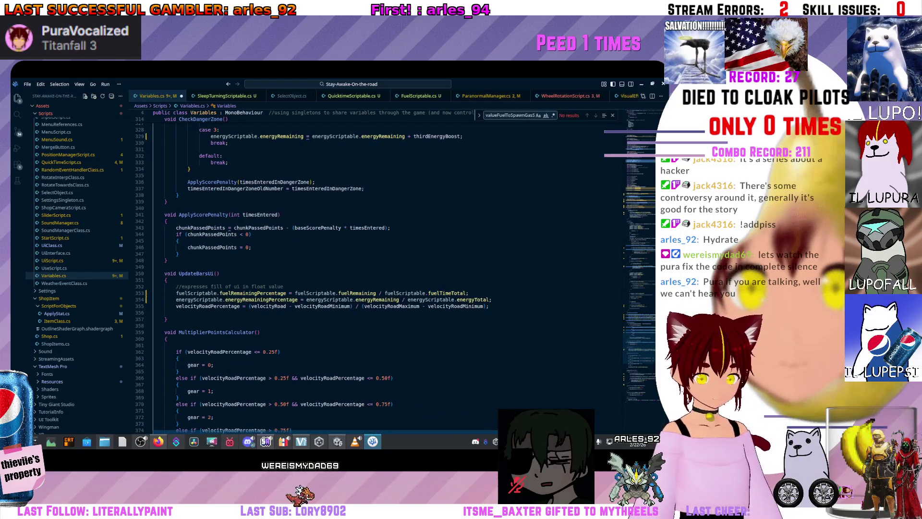
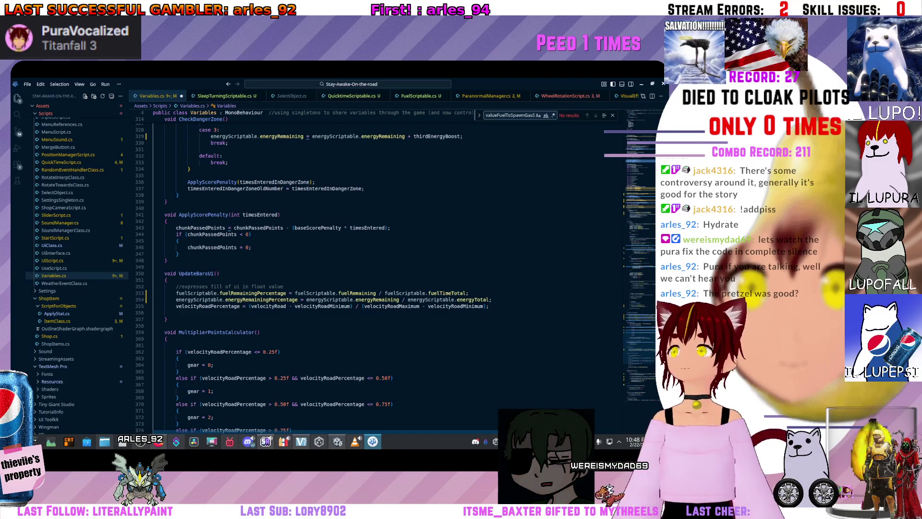
Switch to WheelRotationScript.cs and find the energyScriptable declaration
scroll(336, 269, up, 10)
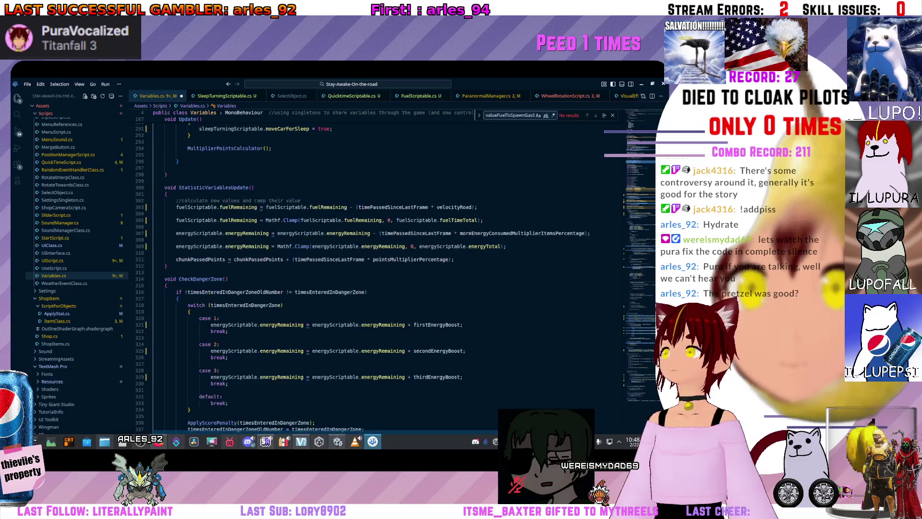
scroll(336, 269, up, 20)
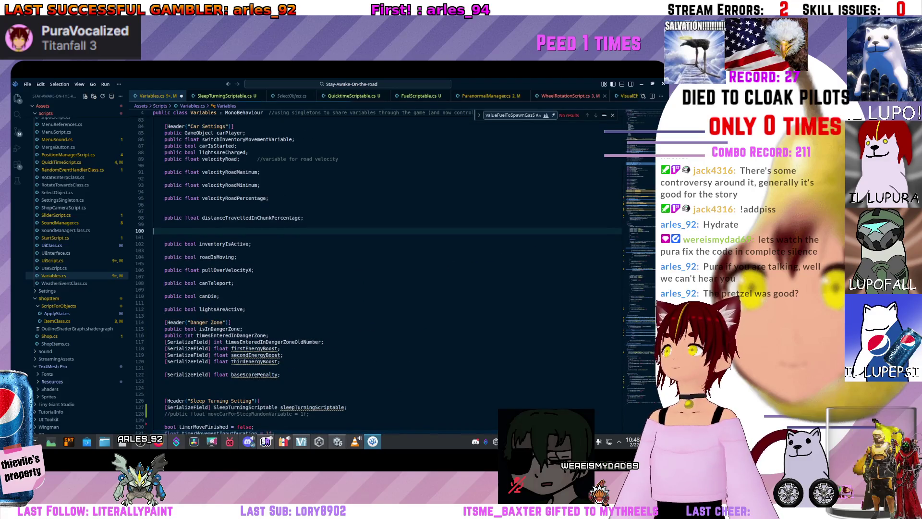
key(ctrl+Tab)
scroll(336, 269, down, 3)
scroll(337, 269, up, 3)
scroll(336, 269, down, 1)
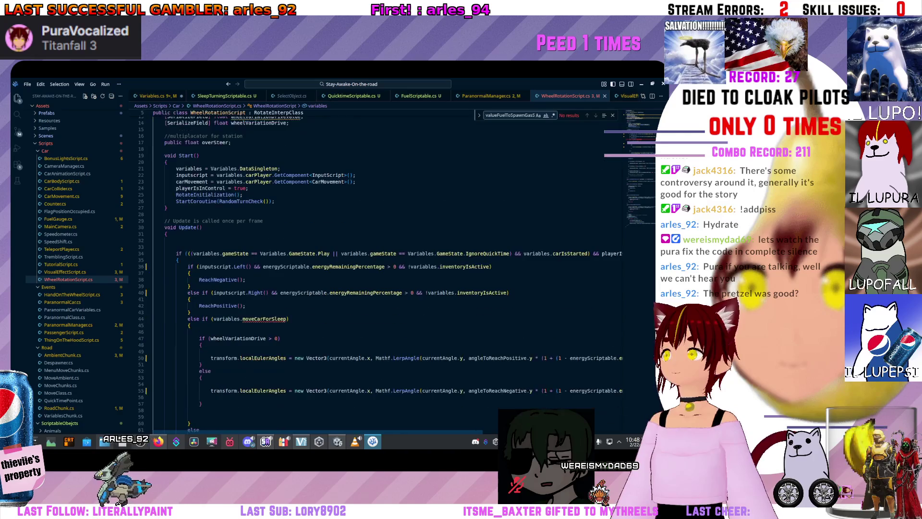
scroll(336, 269, up, 5)
Add '[SerializeField] SleepTurningScriptable sleepTurningScriptable;' on a new line below energyScriptable
click(312, 170)
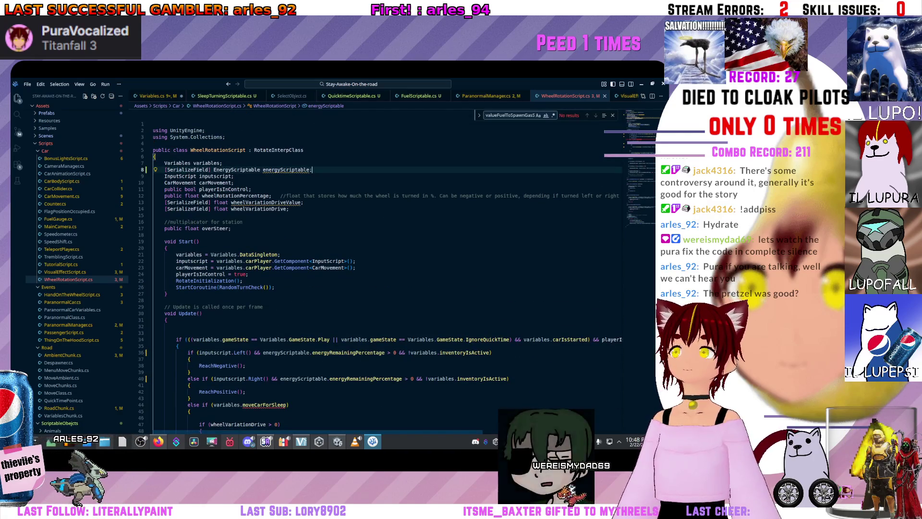
key(Return)
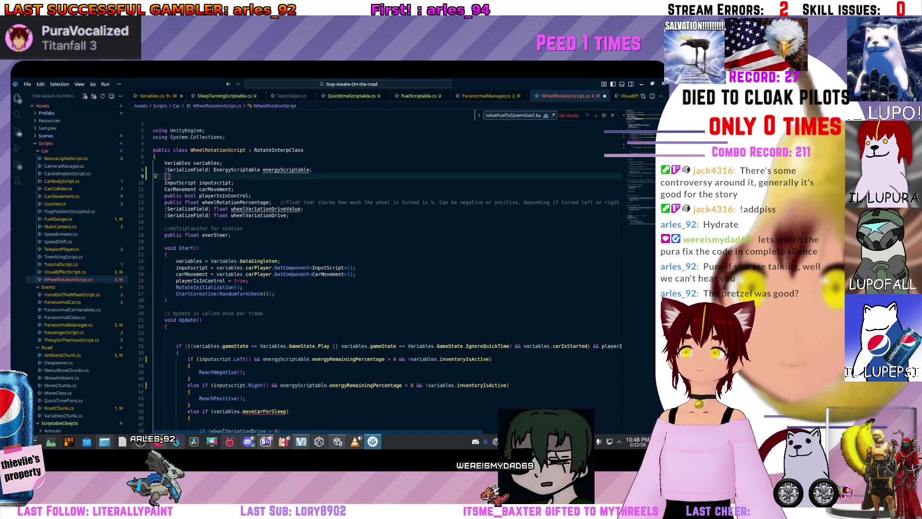
text(Serial)
key(Tab)
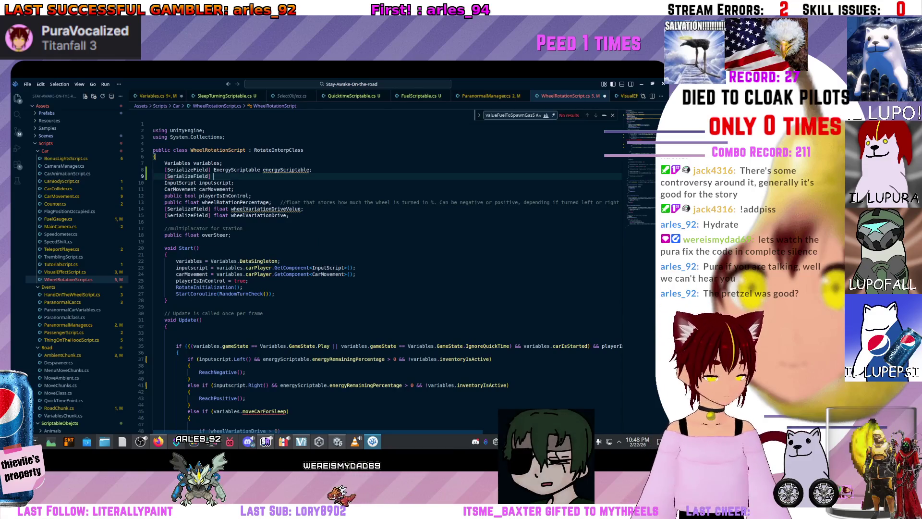
key(ctrl+space)
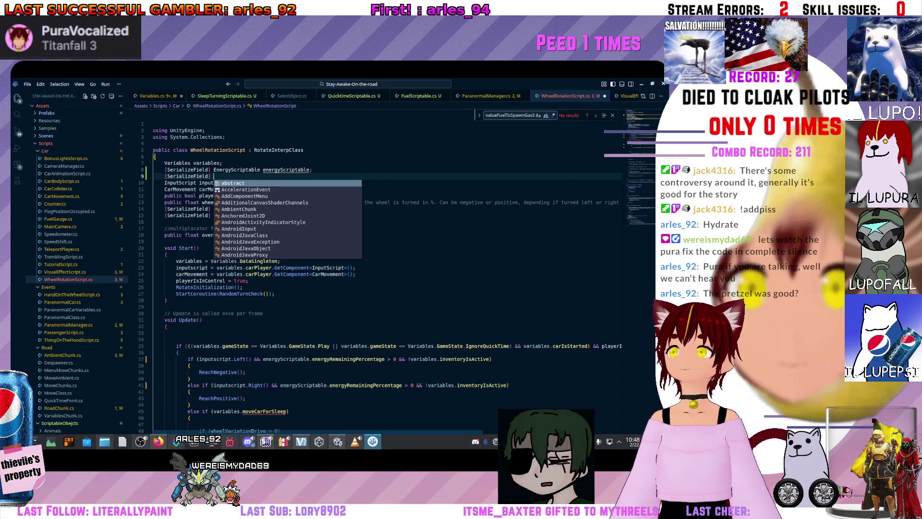
text(Sleep)
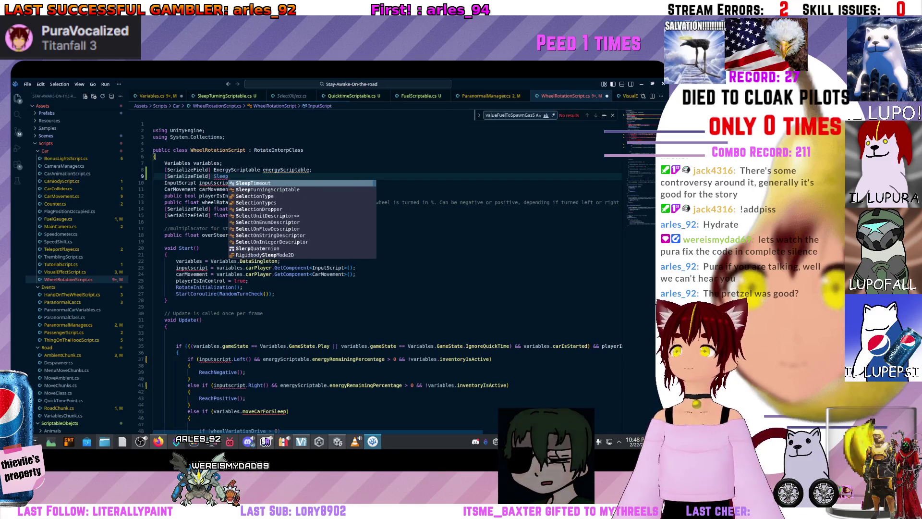
key(Tab)
text(slee)
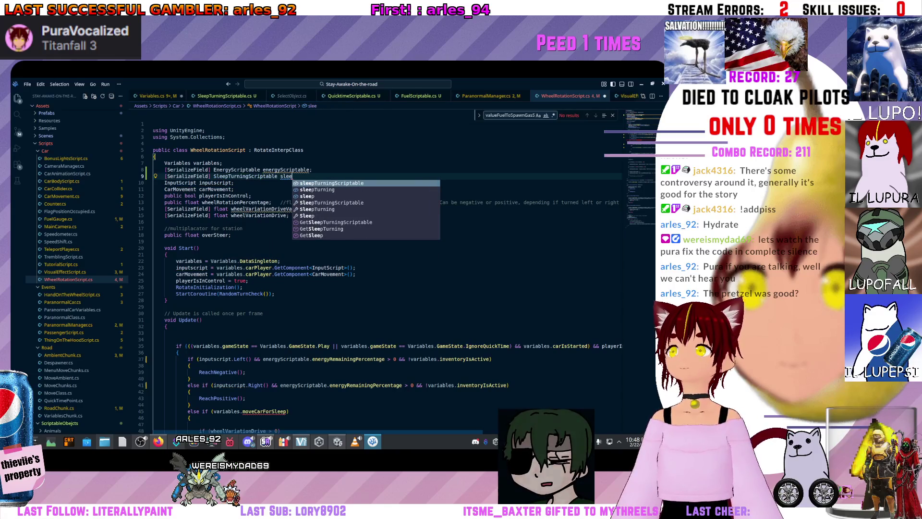
key(Tab)
text(;)
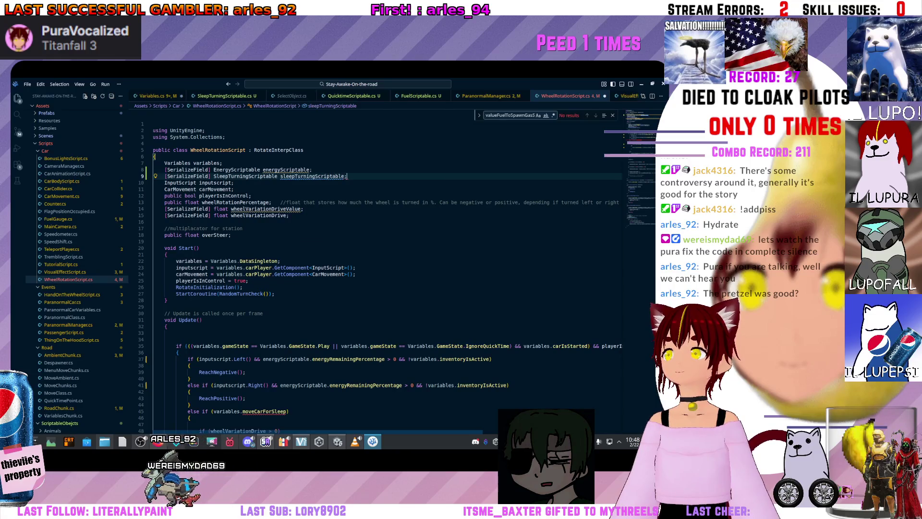
scroll(384, 269, down, 6)
Replace 'variables' with 'sleepTurningScriptable' in the line 45 moveCarForSleep condition
click(240, 291)
key(ctrl+BackSpace)
text(slee)
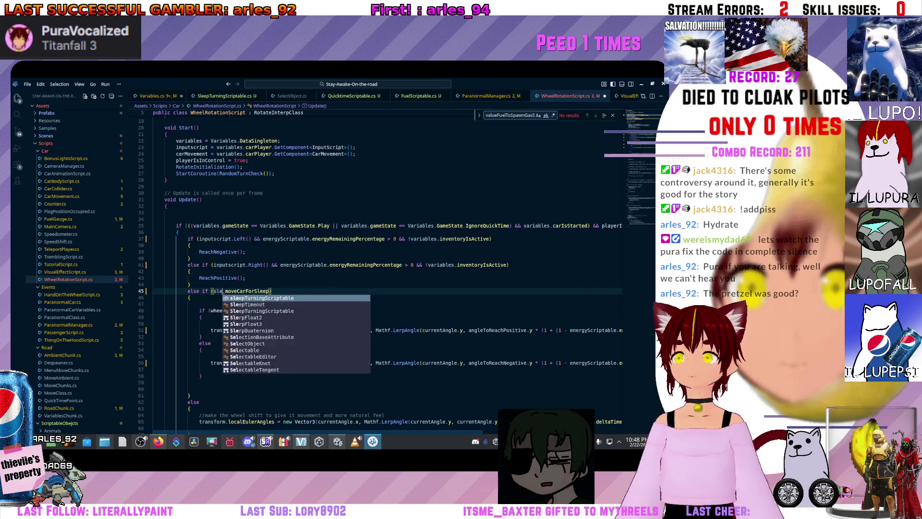
key(Tab)
key(BackSpace)
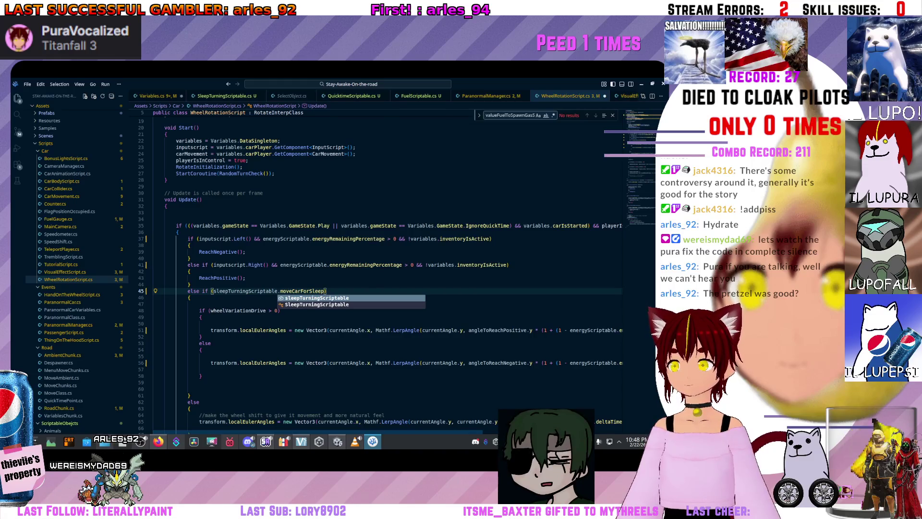
scroll(385, 269, down, 10)
scroll(384, 269, up, 4)
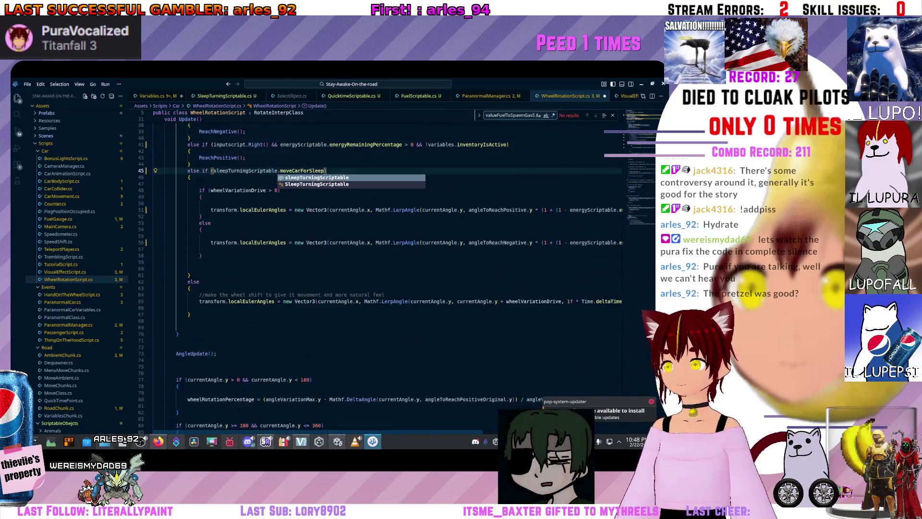
scroll(489, 277, down, 2)
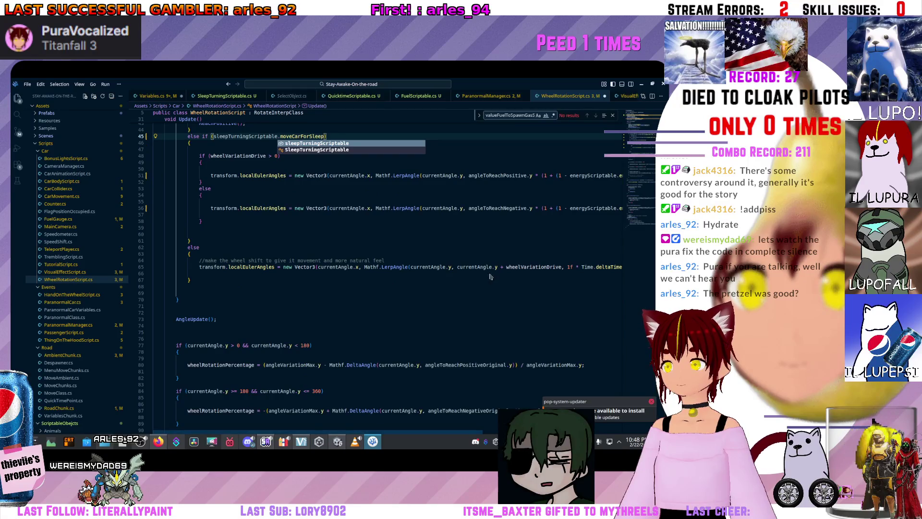
scroll(490, 276, right, 3)
scroll(490, 276, left, 3)
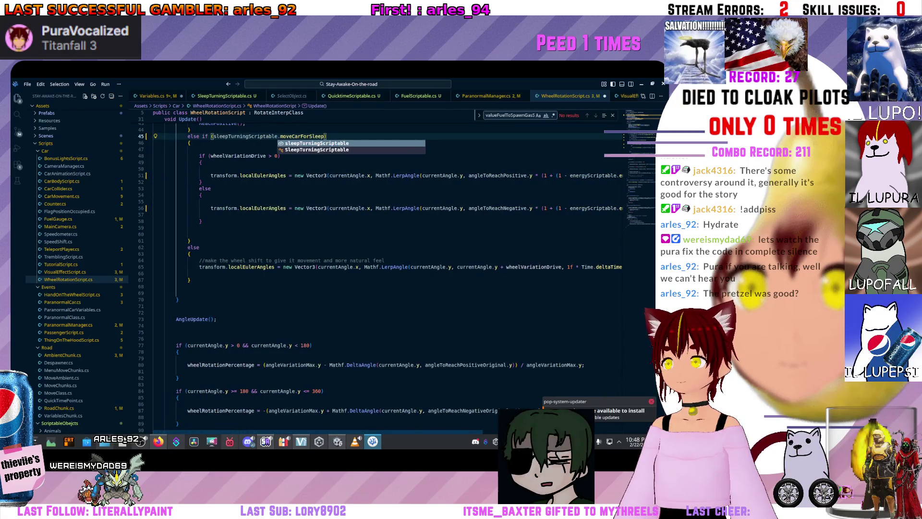
click(264, 364)
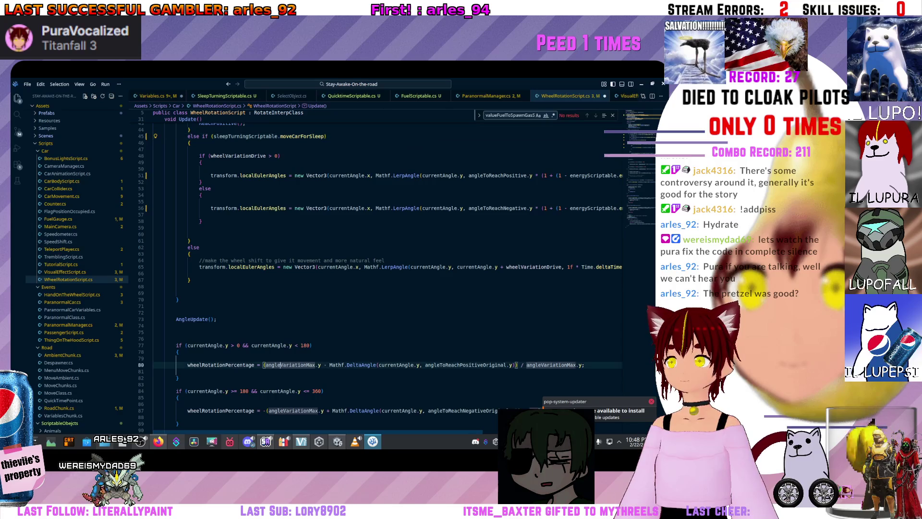
Scroll back through the steering branches to review the edited sleep condition
scroll(336, 276, down, 10)
scroll(336, 277, down, 15)
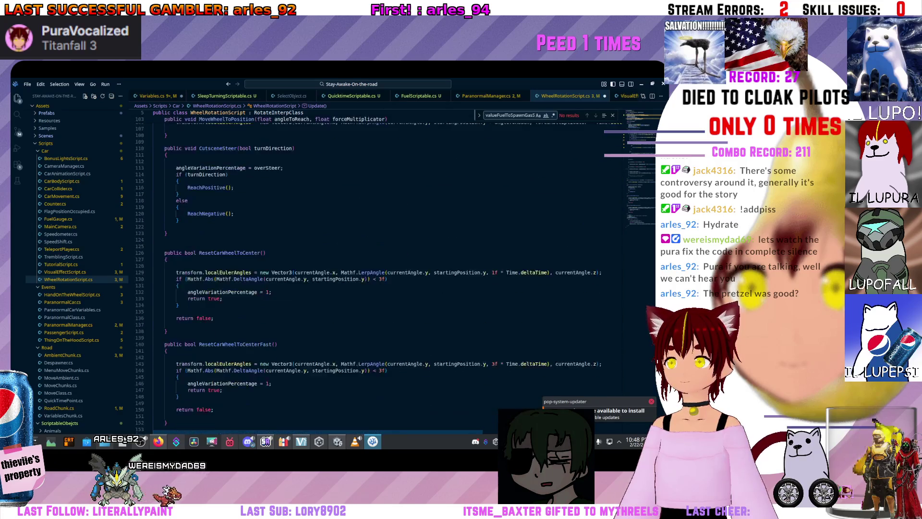
scroll(337, 277, up, 20)
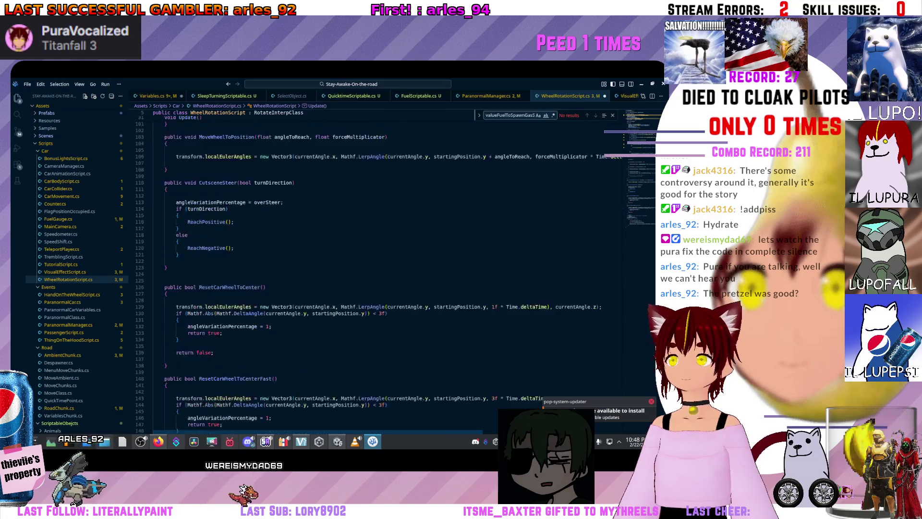
scroll(337, 277, up, 12)
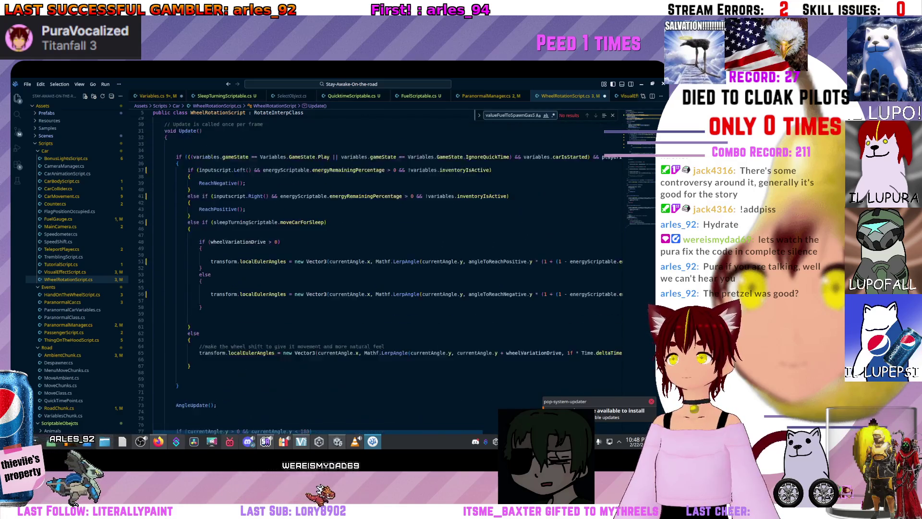
click(190, 280)
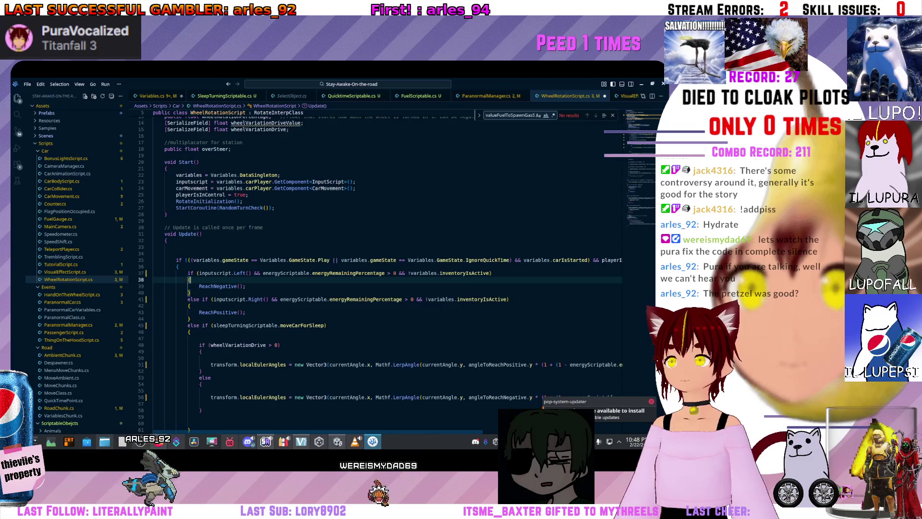
key(Down)
key(Down)
key(Down)
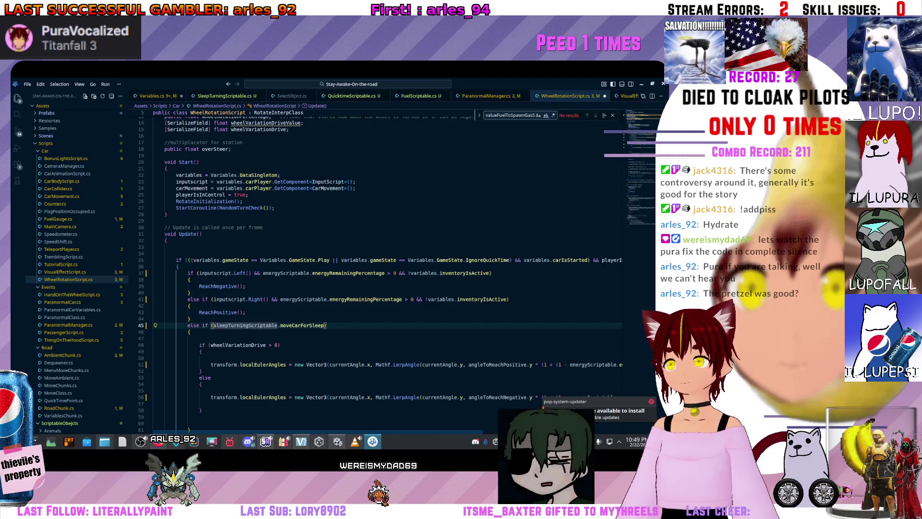
click(327, 325)
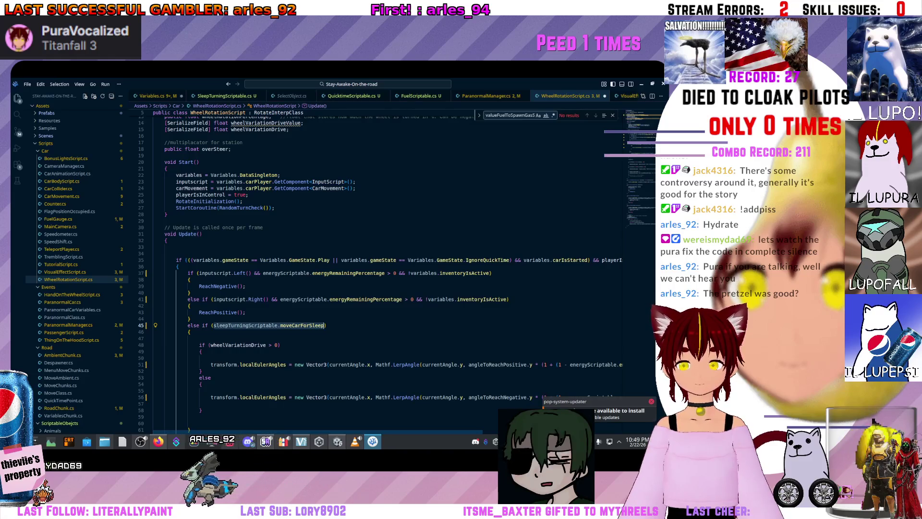
Review the wheel rotation code and save WheelRotationScript.cs
scroll(336, 240, up, 3)
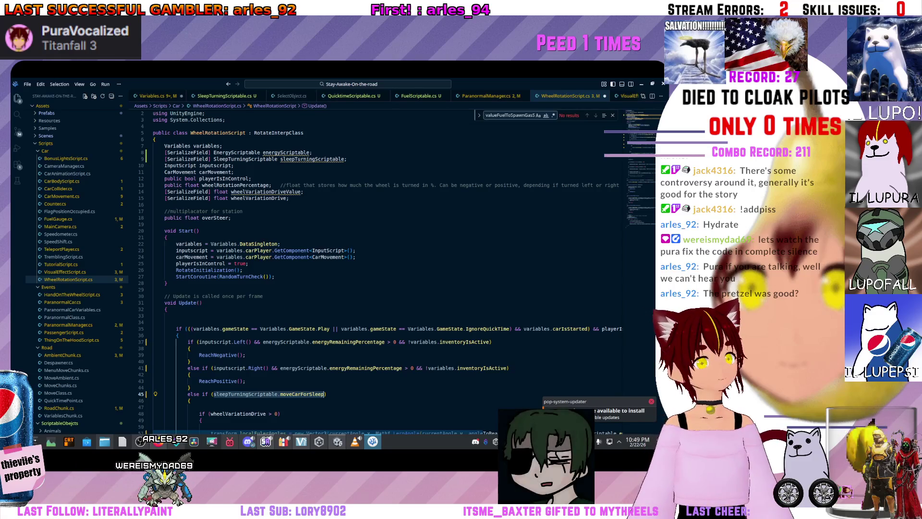
scroll(336, 264, down, 3)
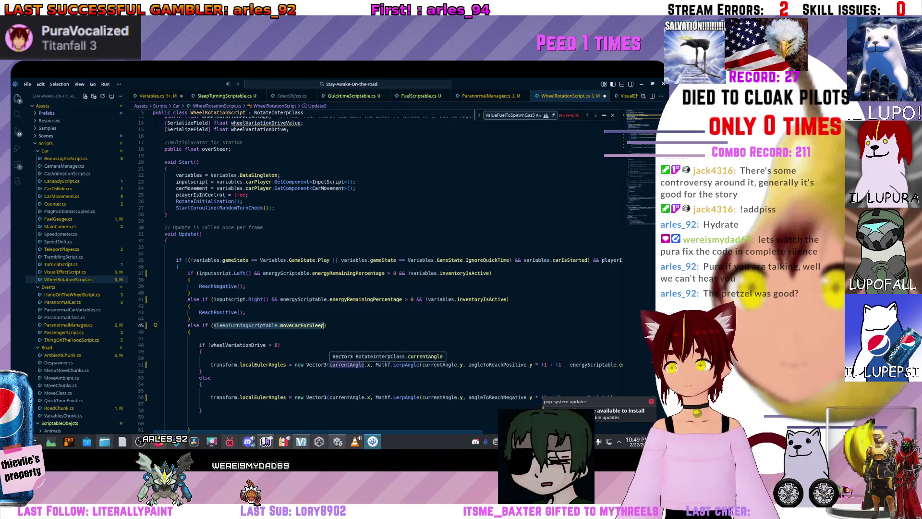
scroll(346, 365, up, 3)
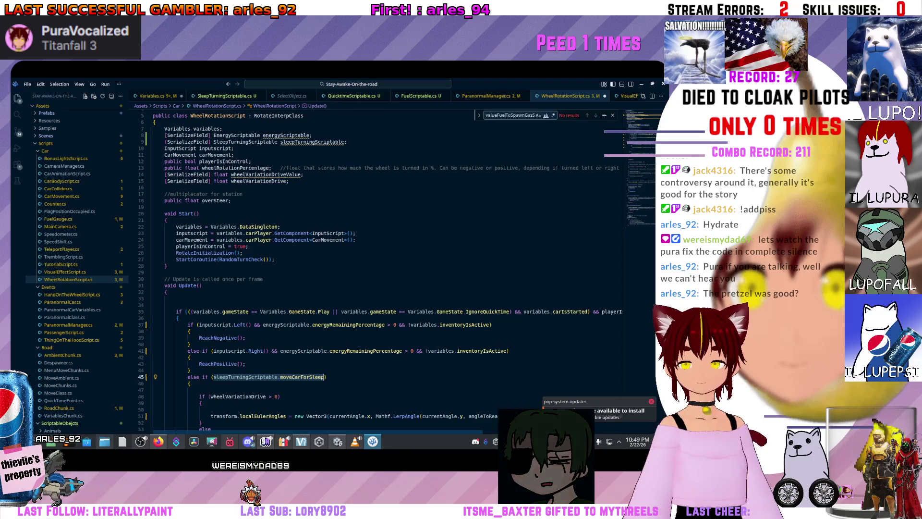
scroll(336, 241, up, 2)
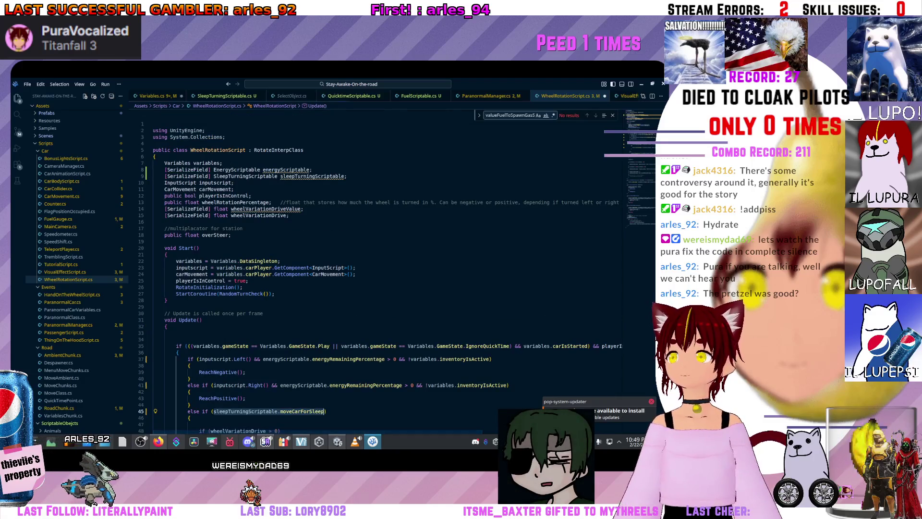
scroll(384, 95, down, 2)
key(ctrl+s)
Scroll through the script once more, then go back to the Unity editor
scroll(385, 95, down, 5)
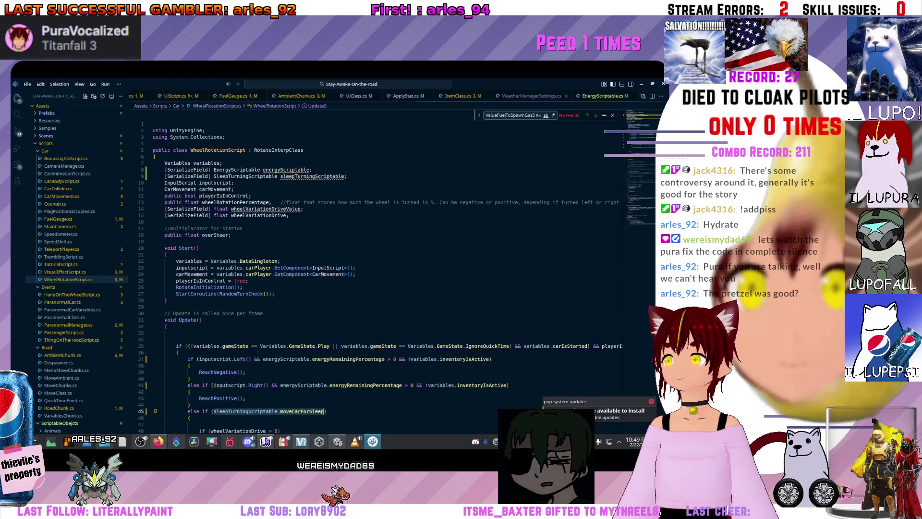
scroll(385, 96, up, 5)
scroll(385, 96, up, 5)
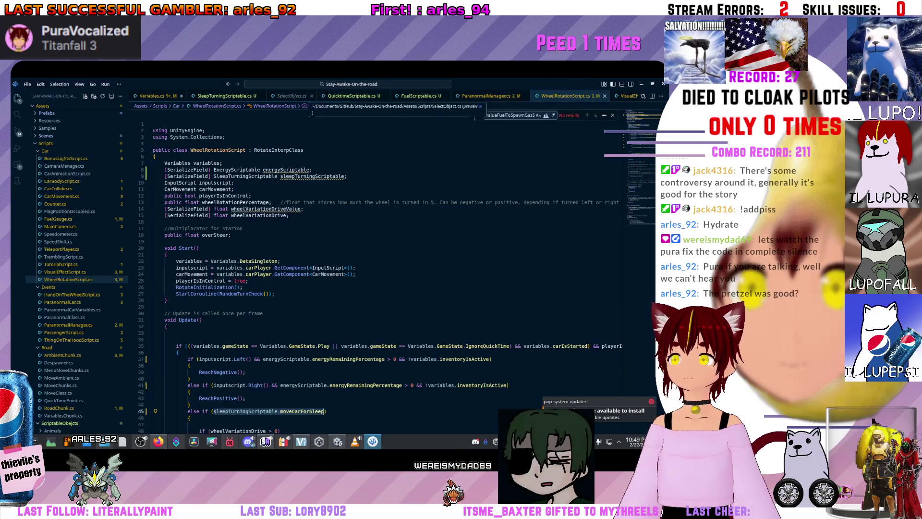
scroll(385, 95, down, 5)
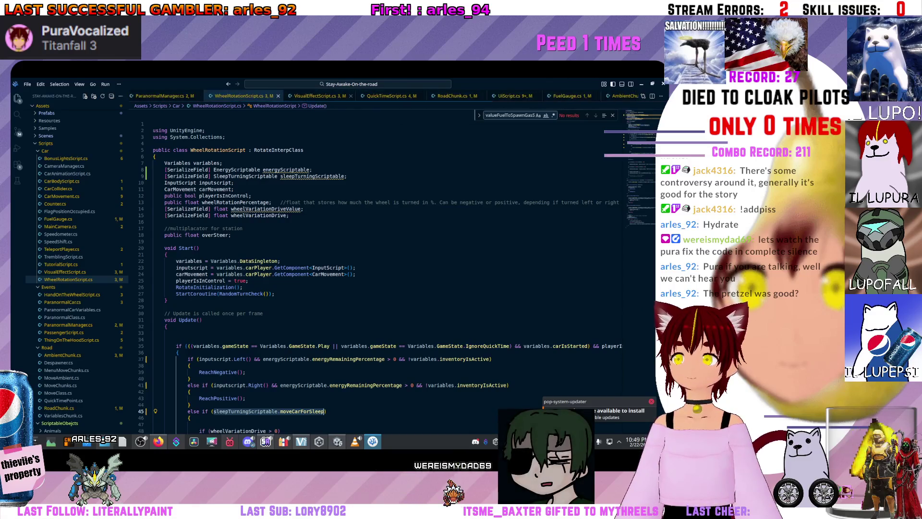
scroll(385, 95, down, 5)
scroll(385, 96, up, 3)
scroll(384, 96, up, 5)
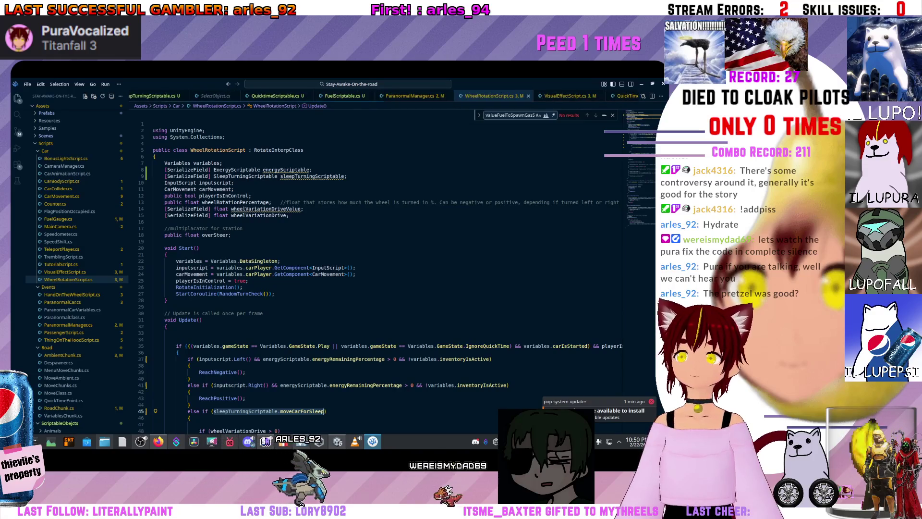
scroll(385, 95, up, 2)
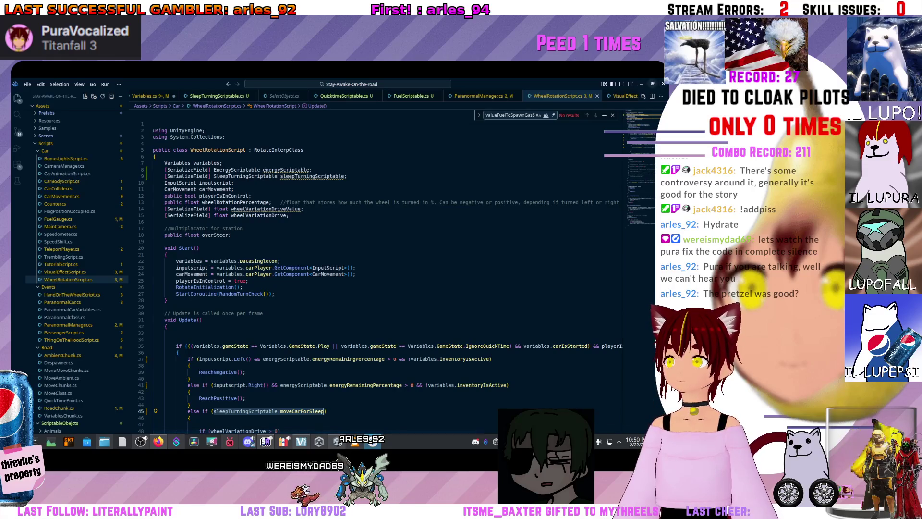
key(alt+Tab)
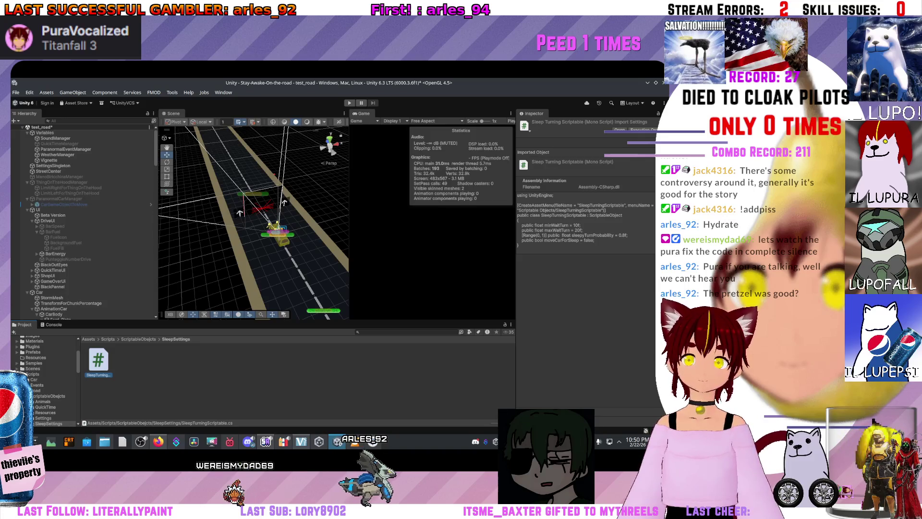
Select Variables and search the Project window's Create menu for a SleepTurningScriptable entry
click(45, 132)
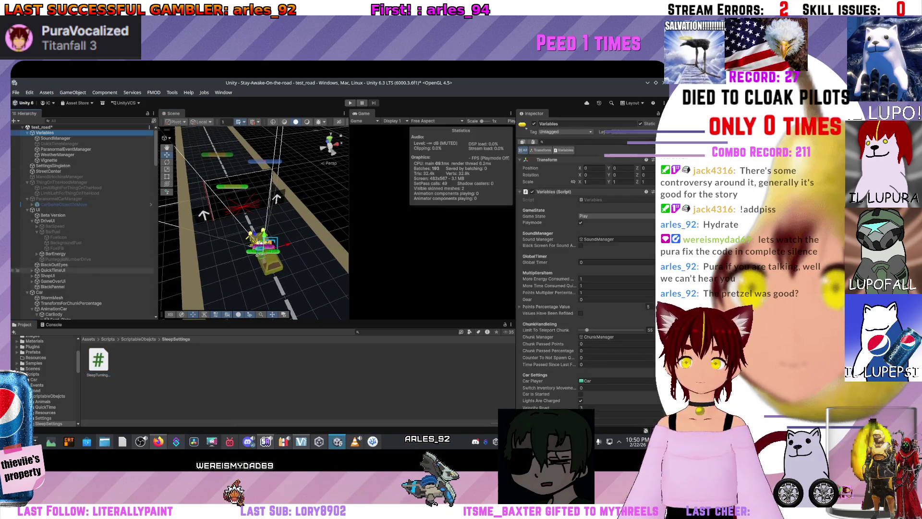
right_click(144, 357)
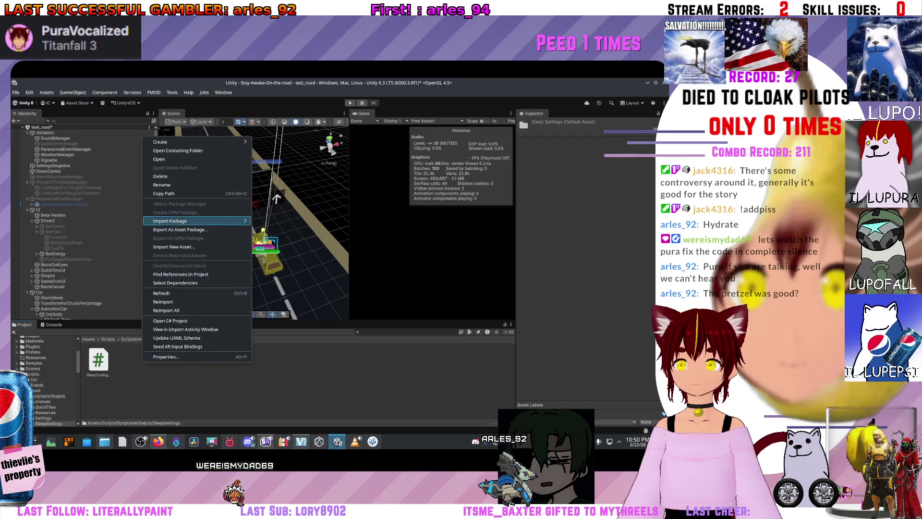
mouse_move(158, 141)
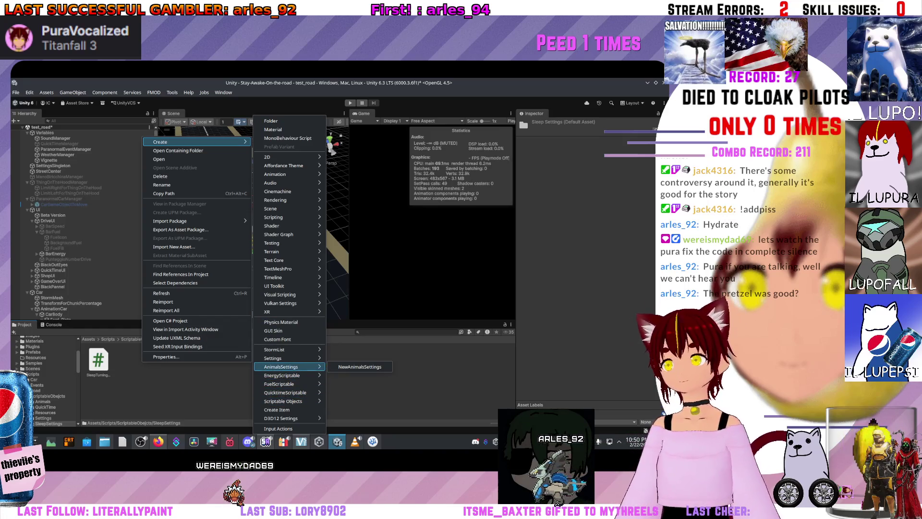
mouse_move(285, 393)
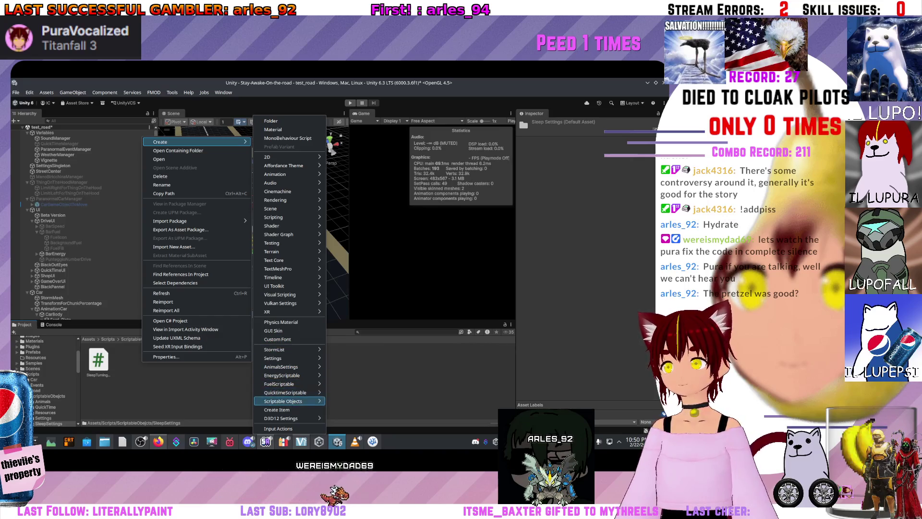
mouse_move(288, 358)
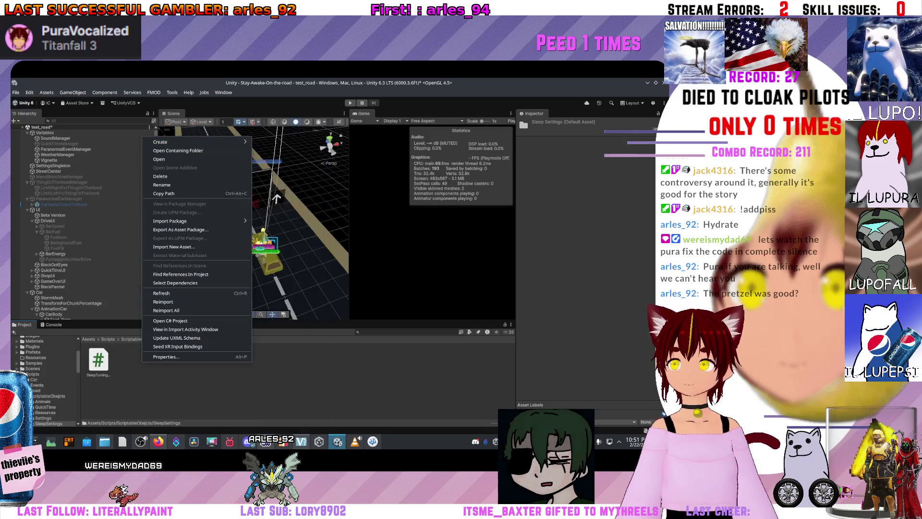
mouse_move(192, 142)
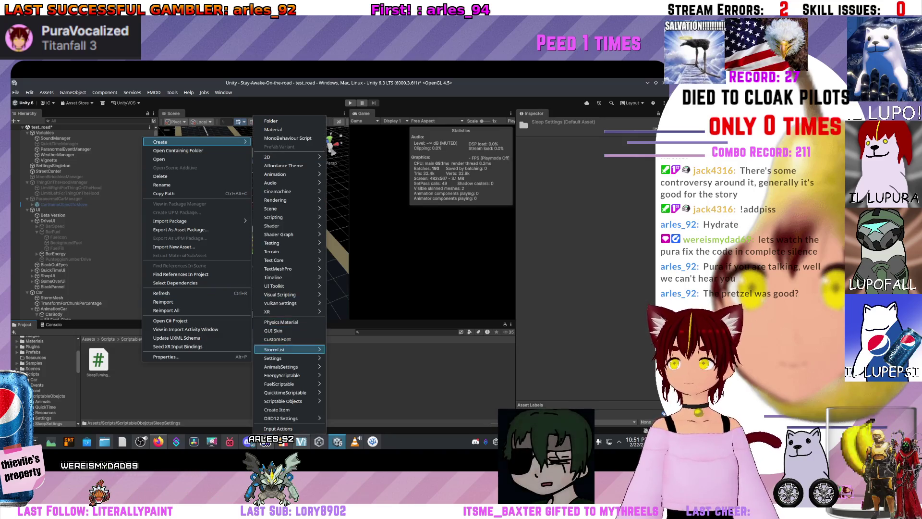
mouse_move(289, 375)
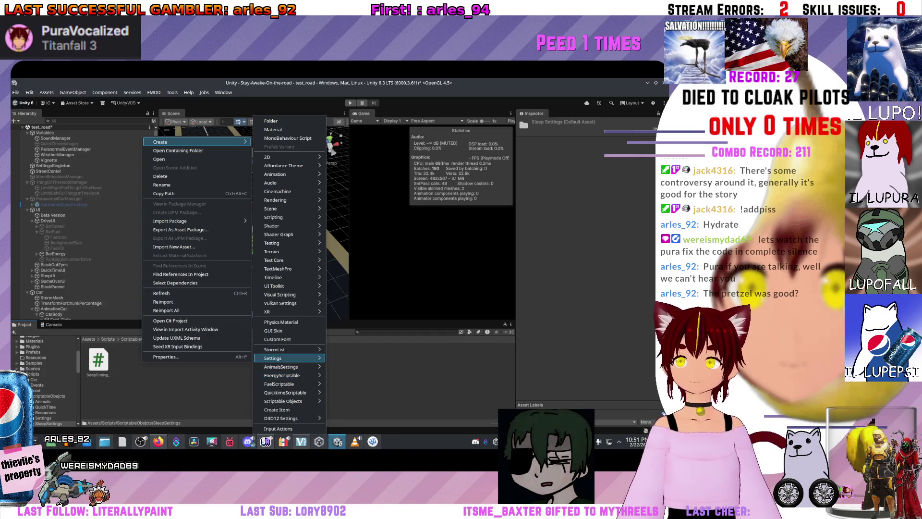
mouse_move(288, 349)
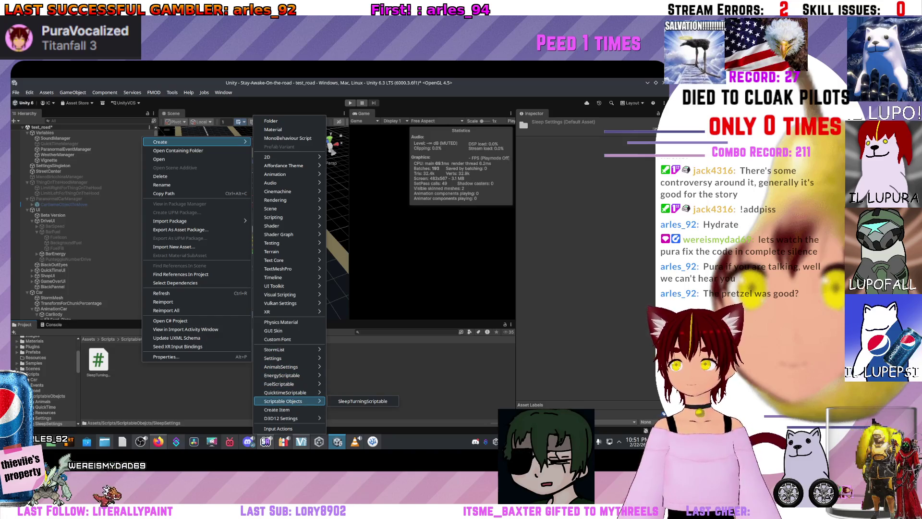
key(Escape)
key(alt+Tab)
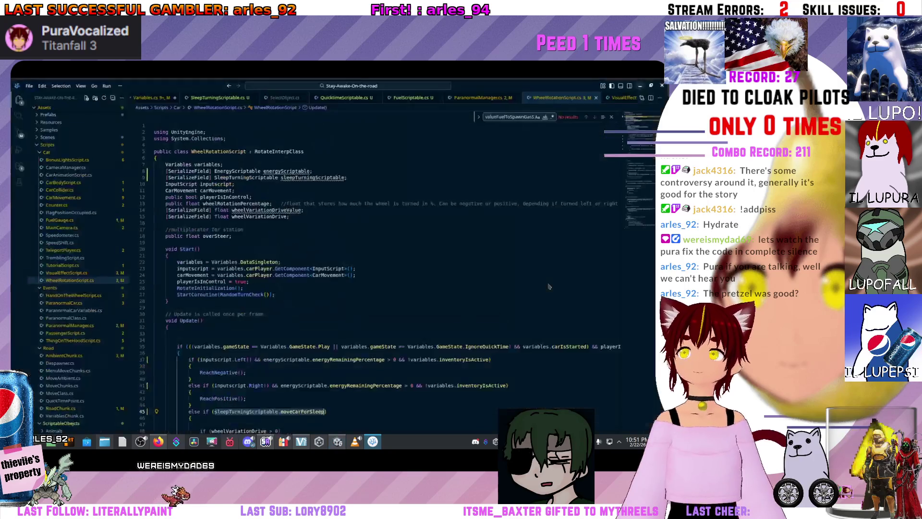
Set SleepTurningScriptable's menuName to 'SleepTurningScriptable/New SleepTurningScriptable'
key(ctrl+Tab)
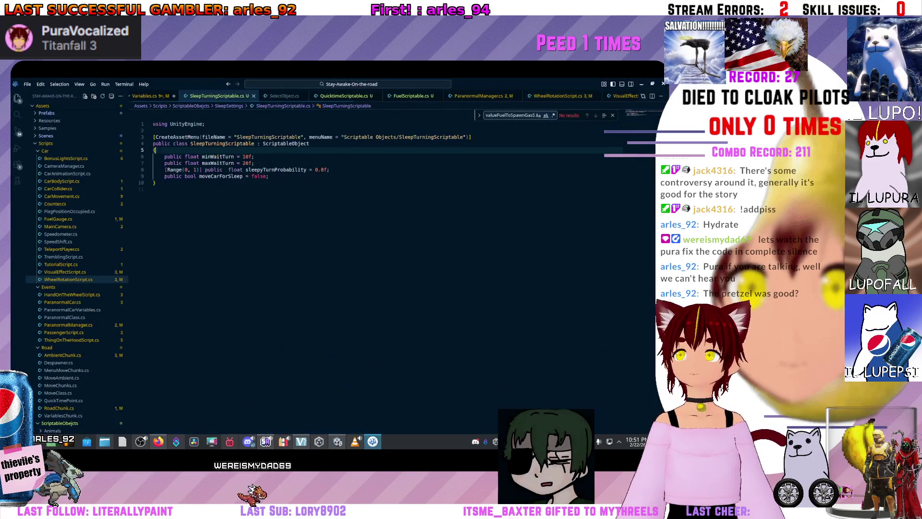
click(464, 137)
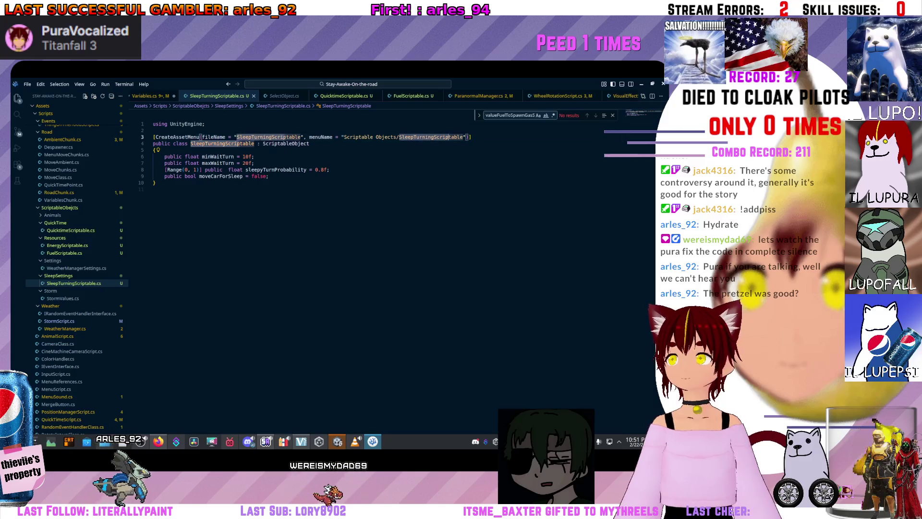
key(ctrl+BackSpace)
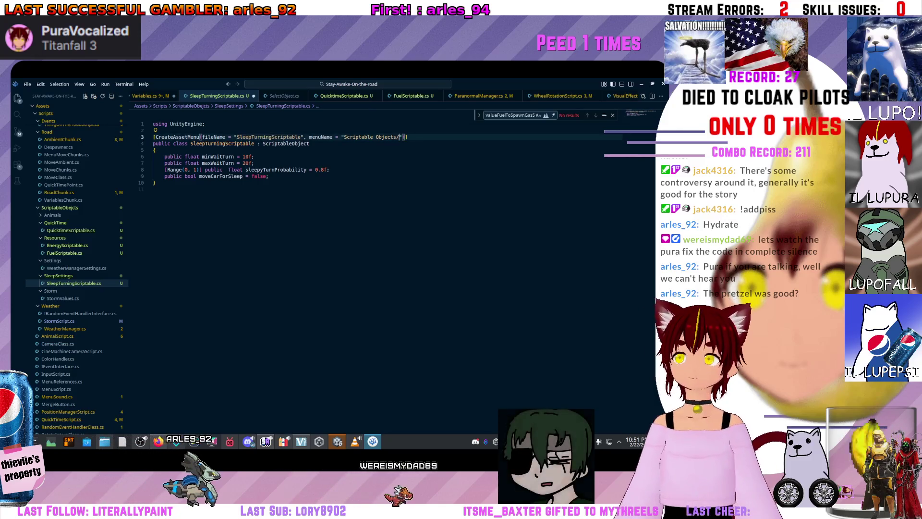
click(344, 137)
drag(343, 137, 402, 137)
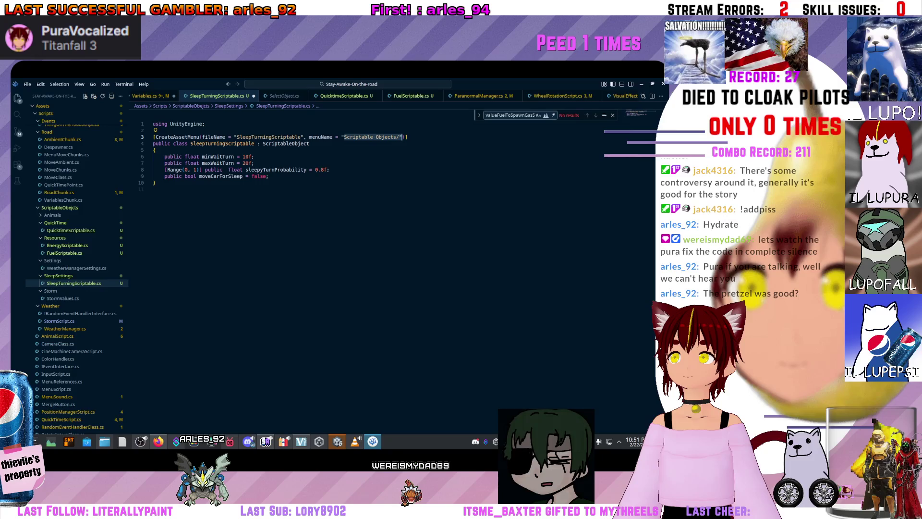
text(SleepTurningScriptable)
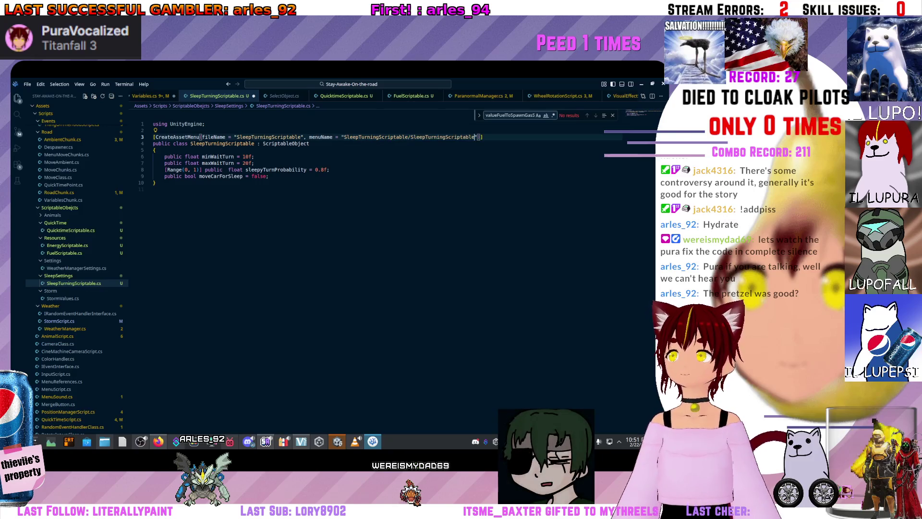
click(410, 137)
text(new )
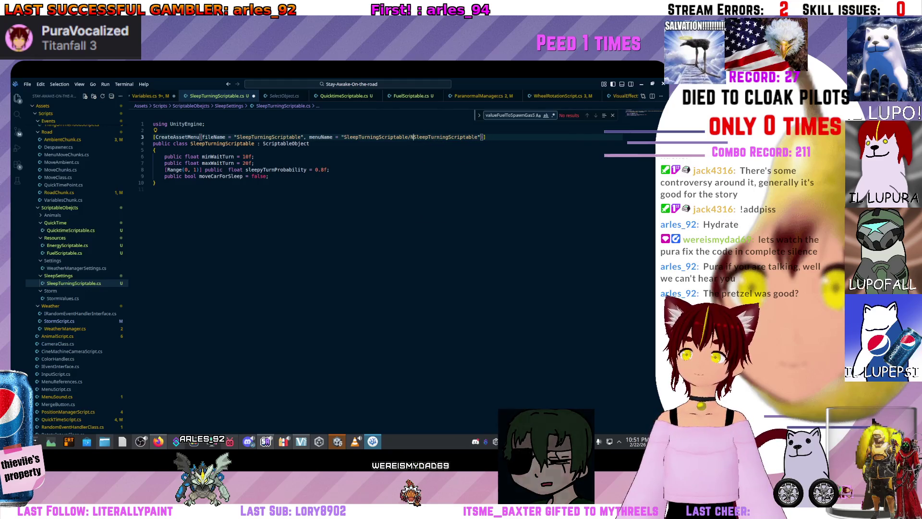
text(New)
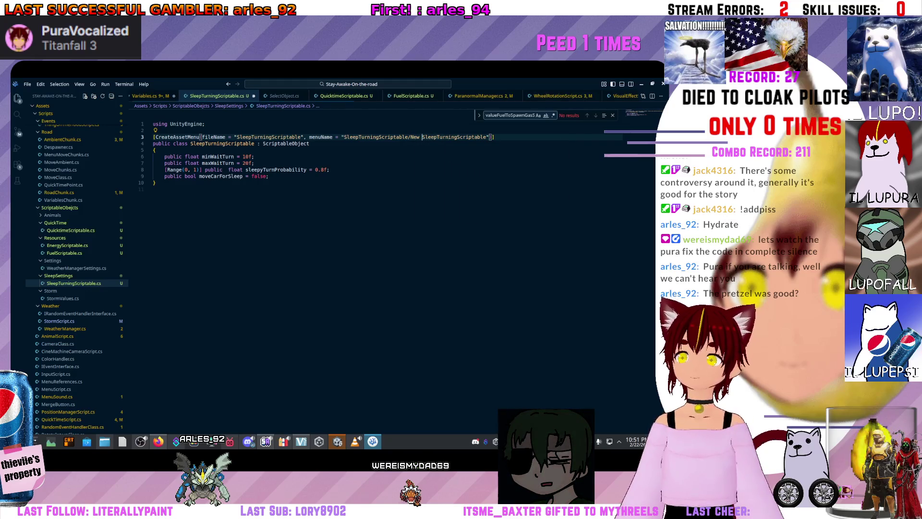
Check the Variables script, then switch to Unity to recompile
key(ctrl+Tab)
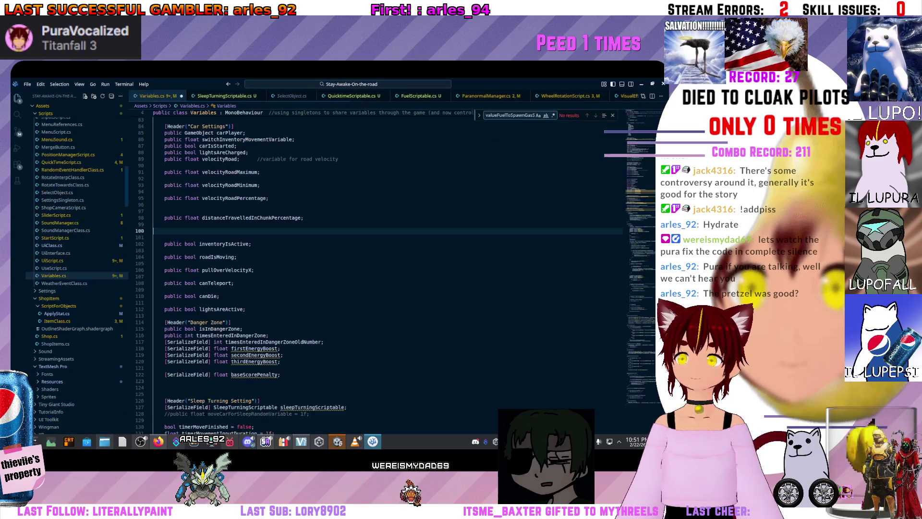
scroll(336, 269, down, 15)
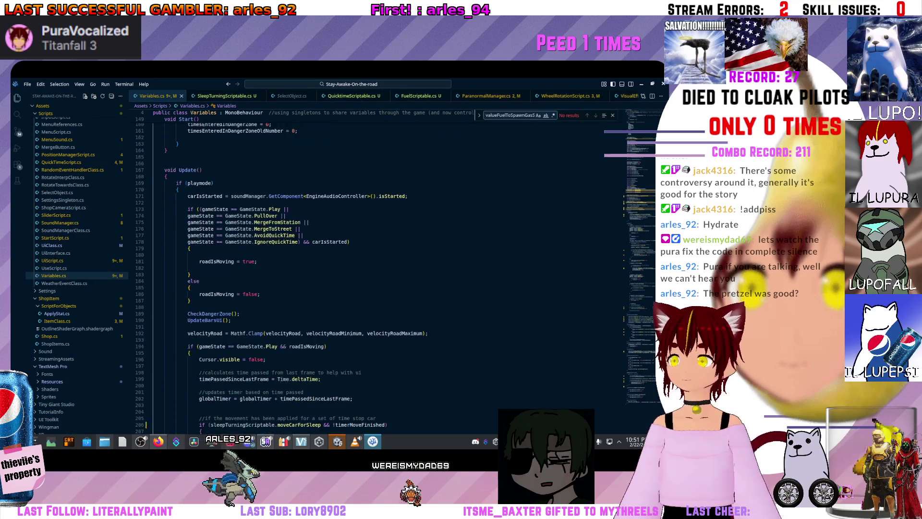
key(alt+Tab)
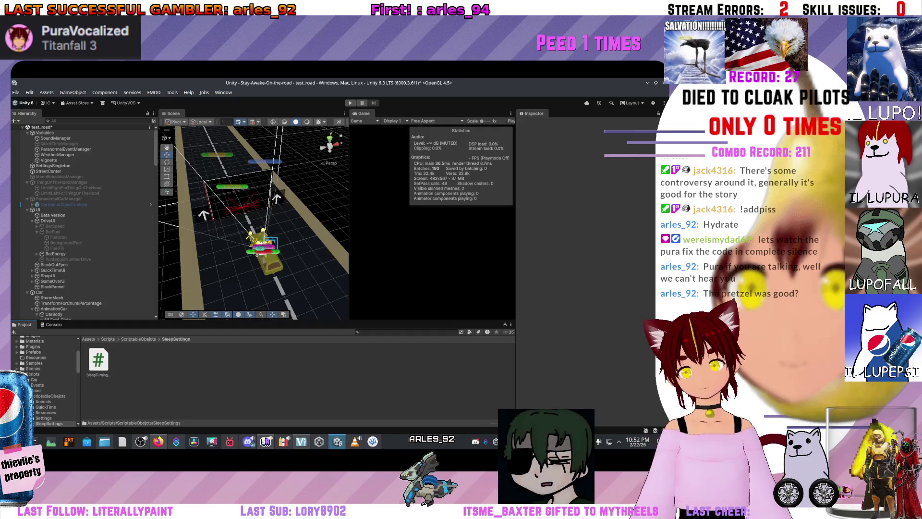
Create a new SleepTurningScriptable asset in the SleepSettings folder and accept its default name
right_click(270, 360)
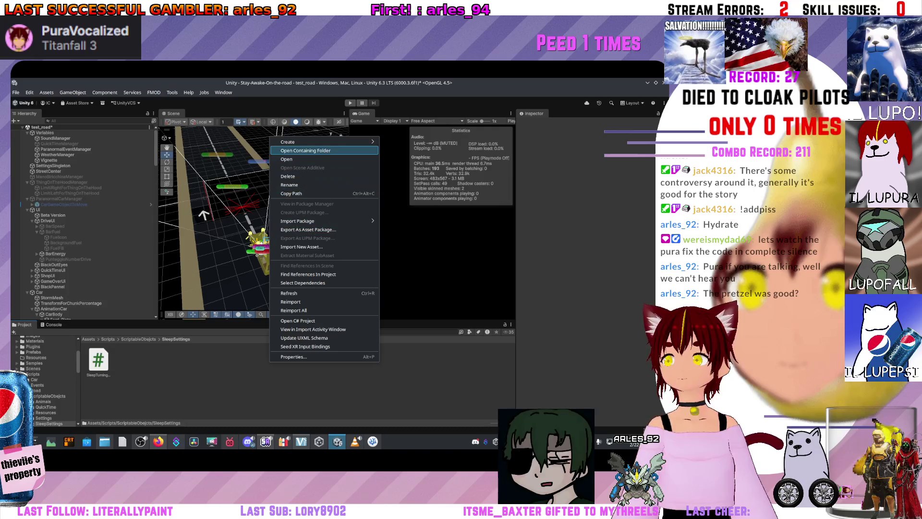
mouse_move(308, 142)
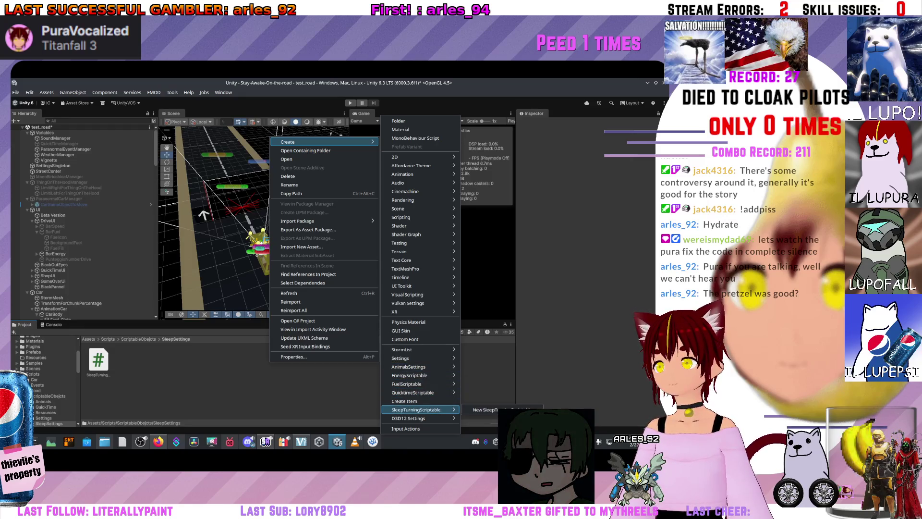
click(485, 409)
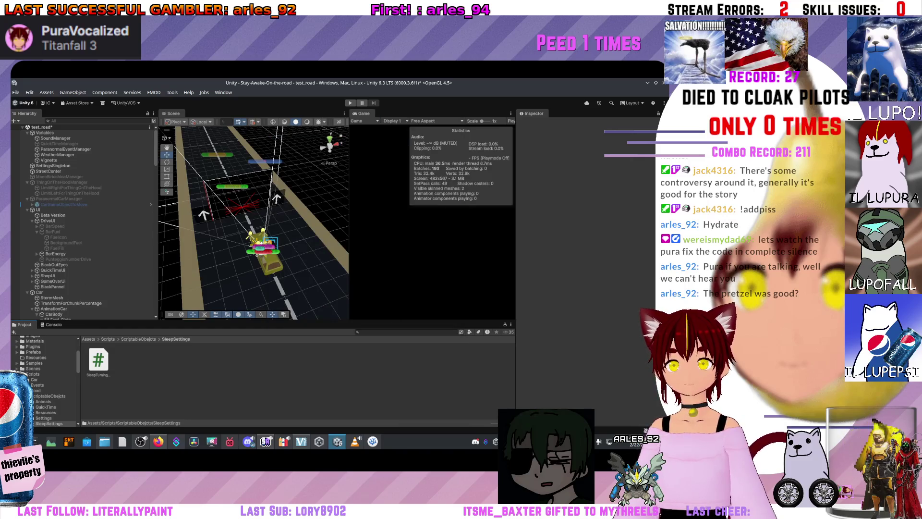
key(Return)
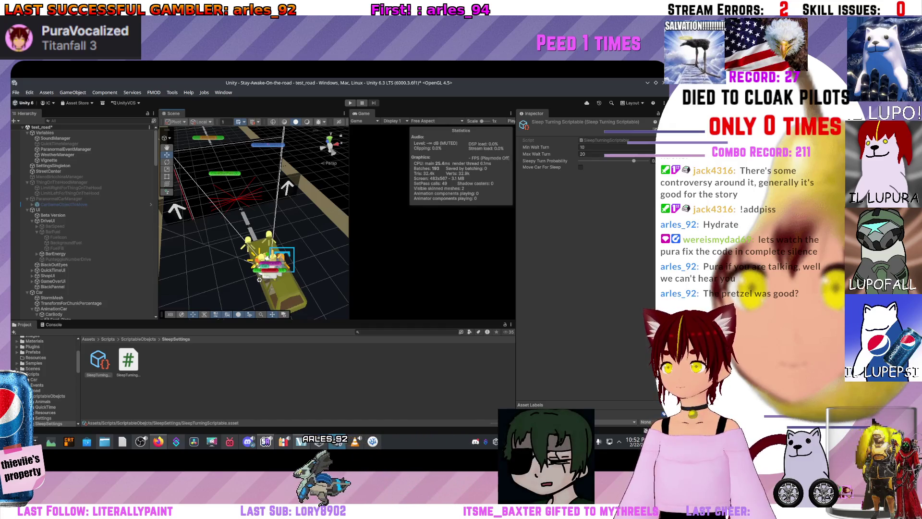
Drag the SleepTurningScriptable asset into the Variables object's Sleep Turning Scriptable field
click(44, 133)
scroll(587, 264, down, 8)
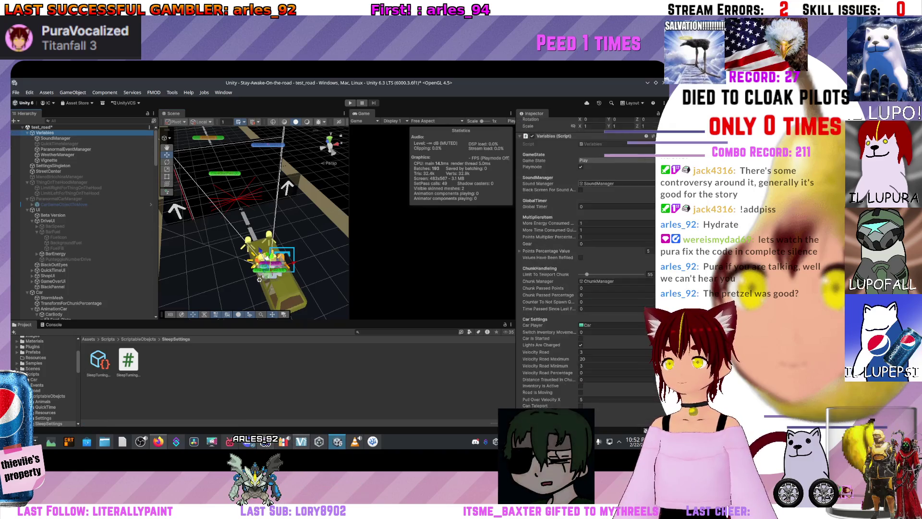
scroll(586, 264, down, 1)
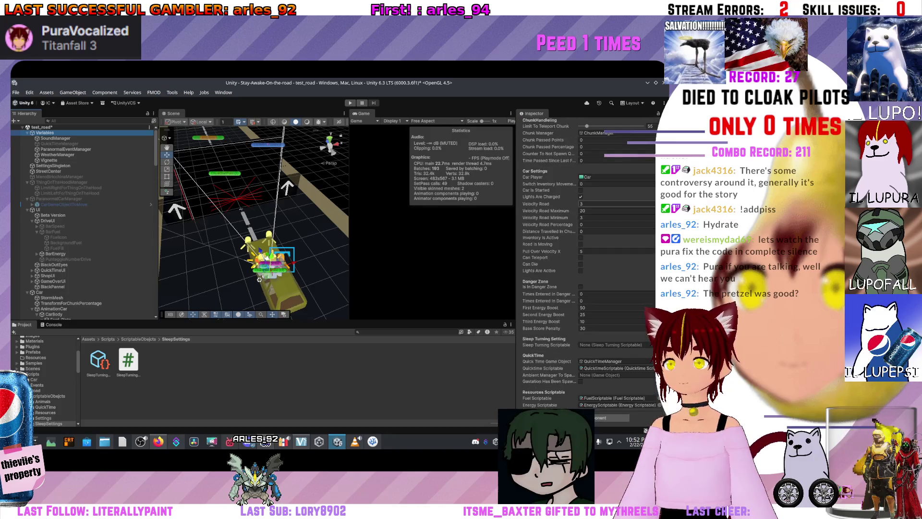
drag(304, 364, 610, 345)
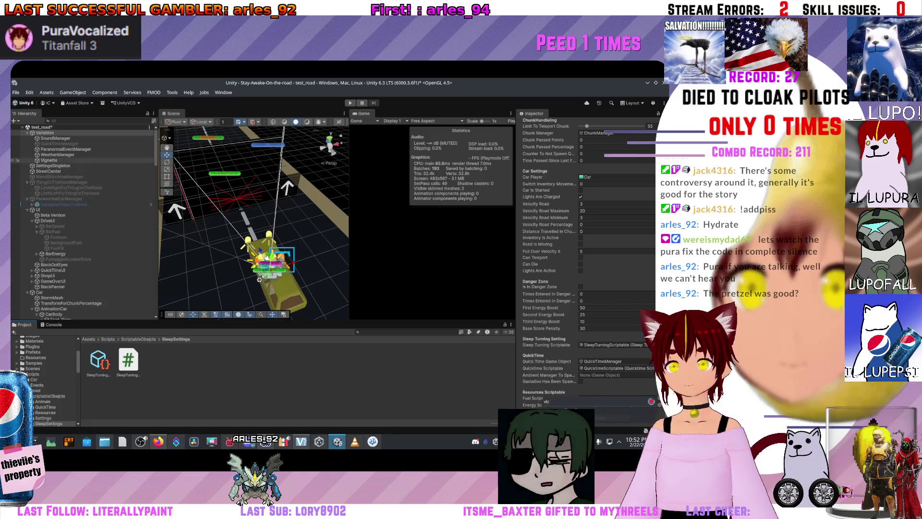
Select SoundManager and browse the Settings, SleepSettings and QuickTime folders under ScriptableObjects
click(56, 138)
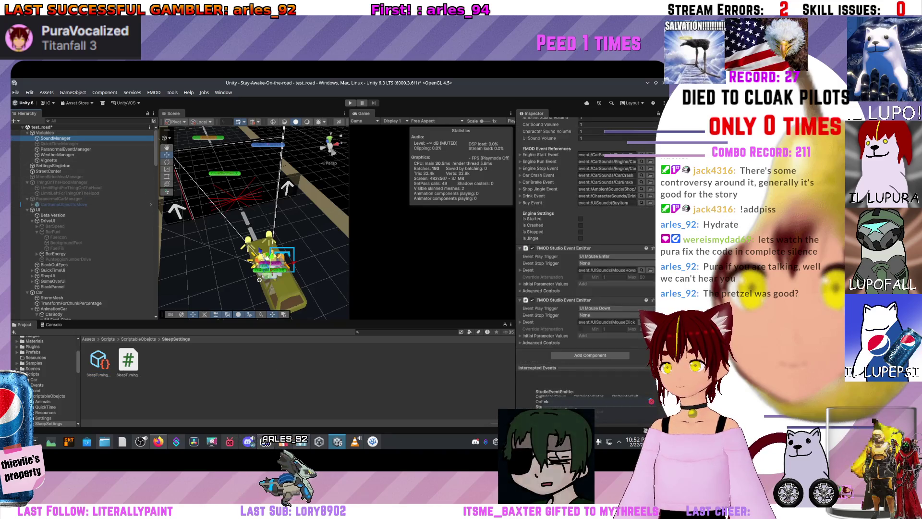
click(139, 339)
click(189, 361)
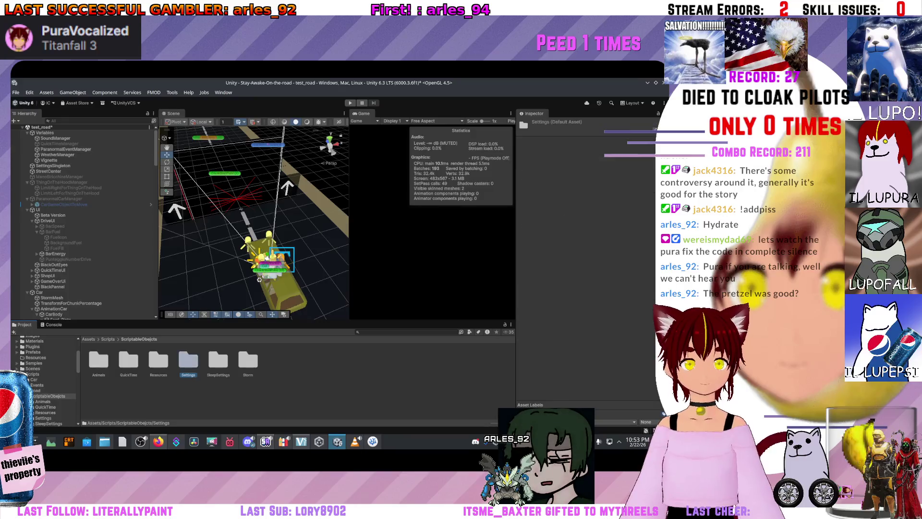
double_click(218, 361)
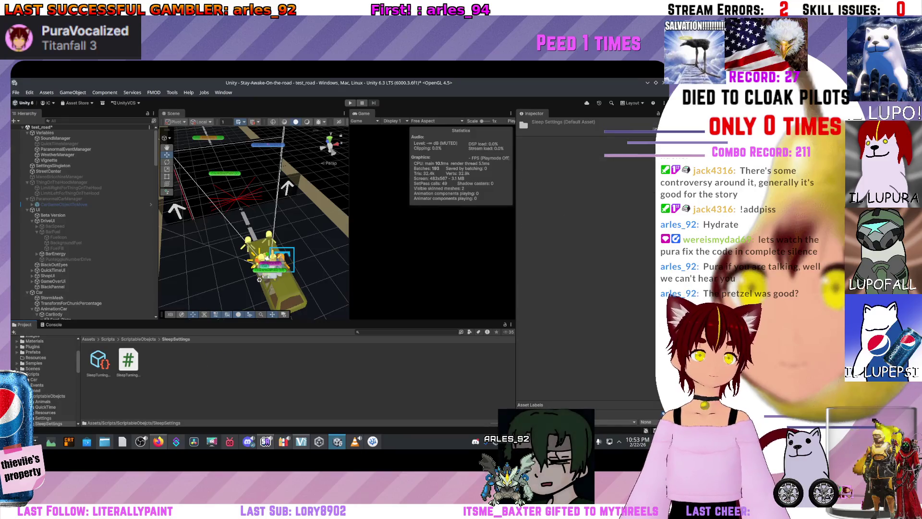
click(139, 339)
double_click(128, 360)
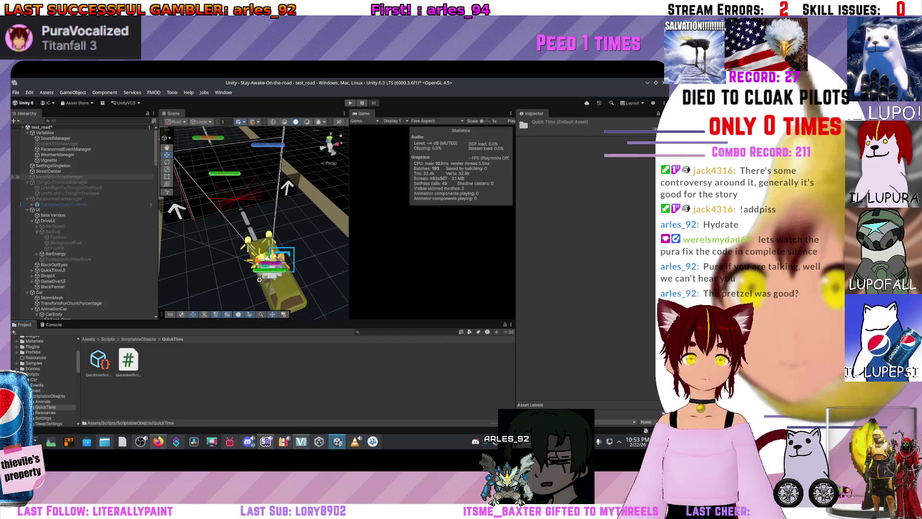
Inspect ParanormalEventManager, WeatherManager, Vignette, SettingsSingleton, StreetCenter and UI, then return to ScriptableObjects
click(66, 149)
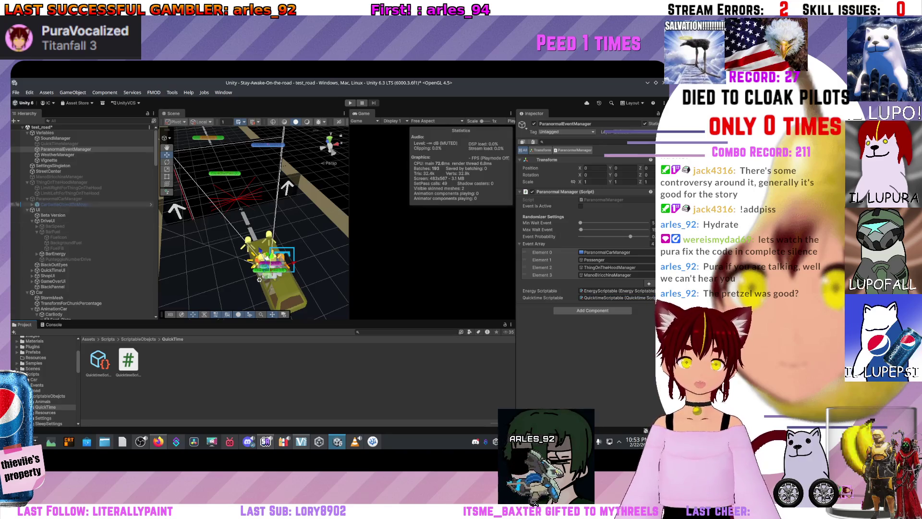
click(57, 155)
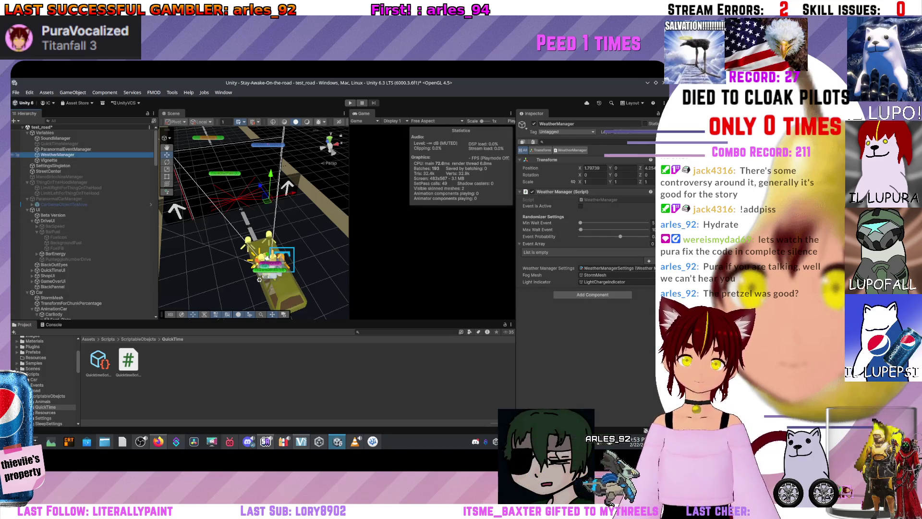
click(49, 160)
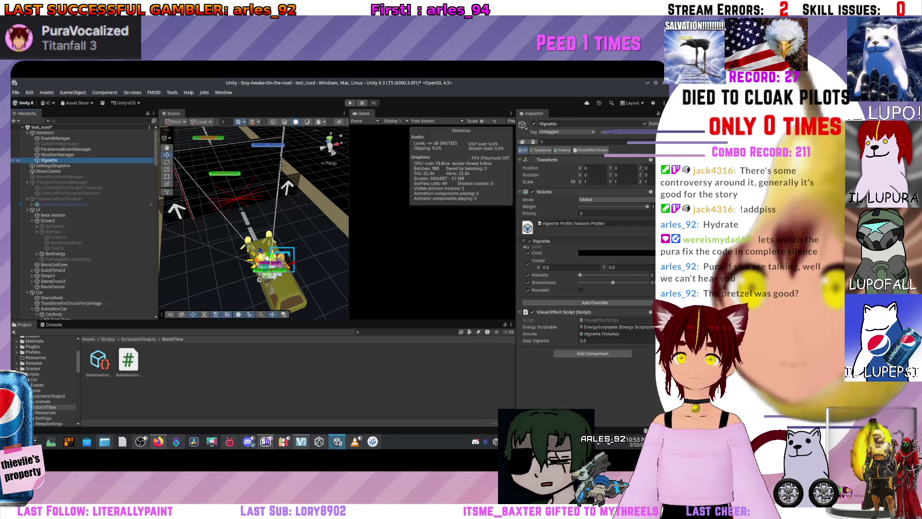
click(53, 166)
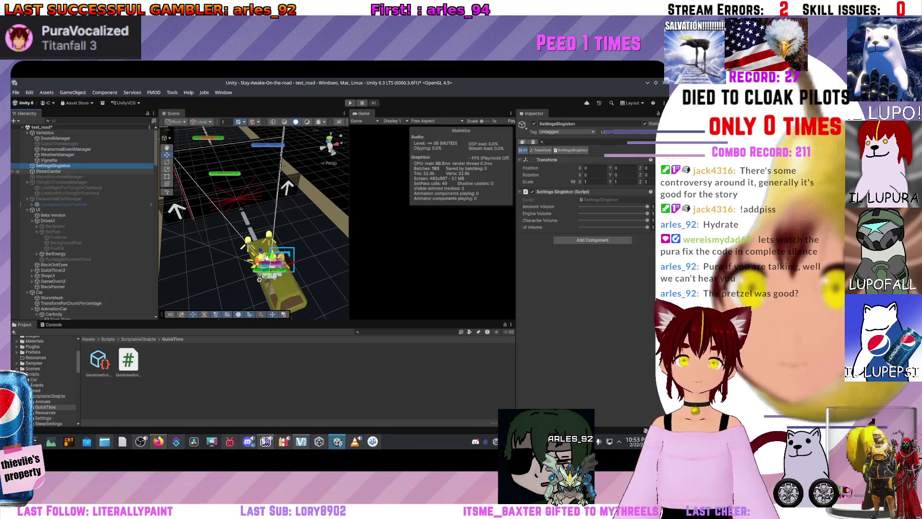
click(48, 171)
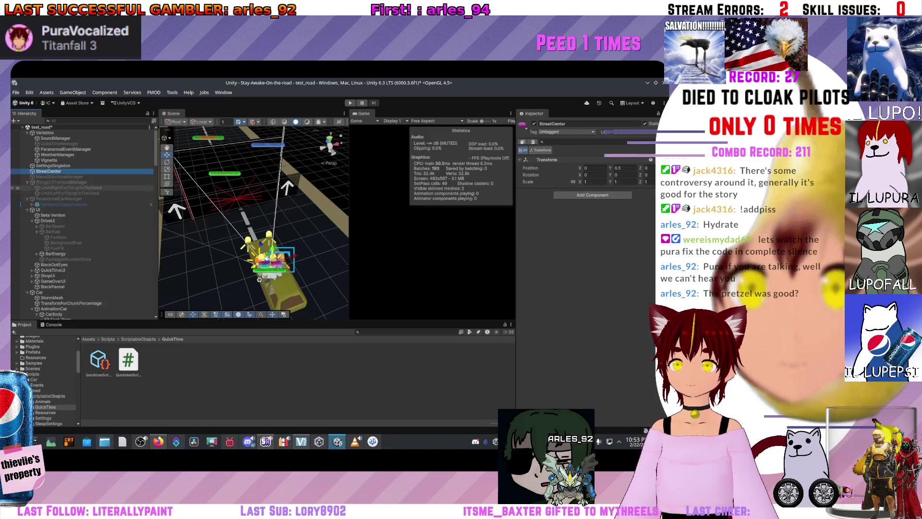
click(38, 210)
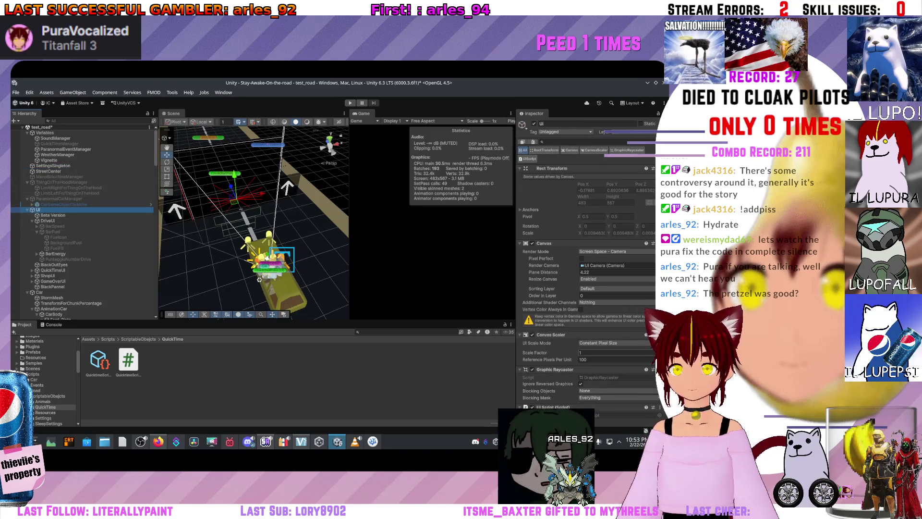
scroll(586, 269, down, 3)
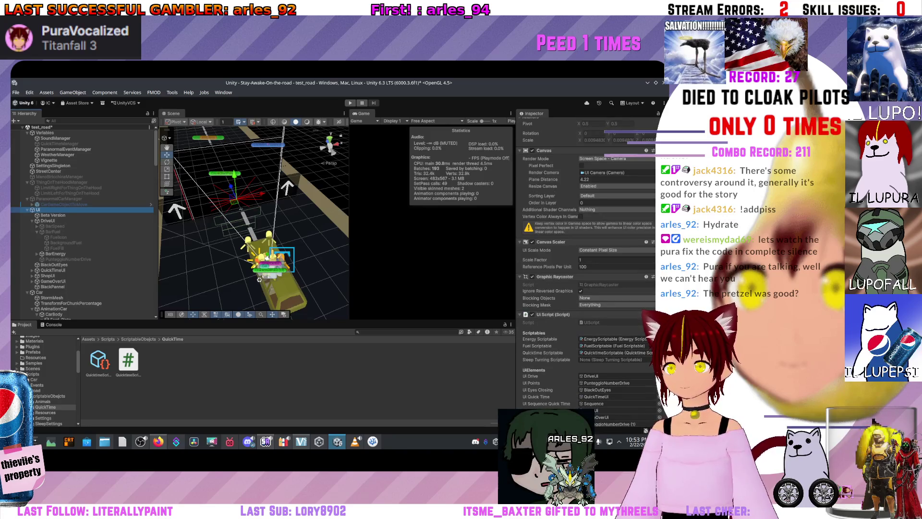
click(49, 396)
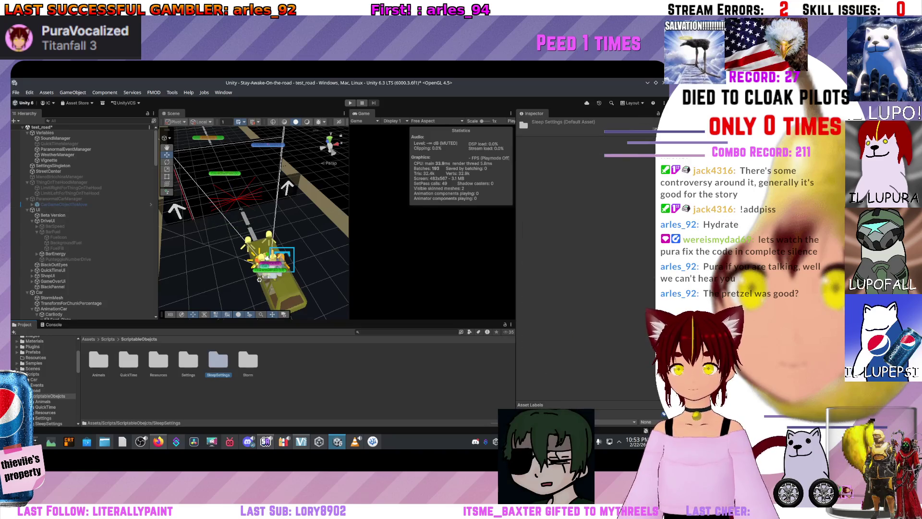
Reopen SleepSettings and click through StreetCenter, UI, WeatherManager, ParanormalEventManager and Vignette in the Hierarchy
double_click(218, 360)
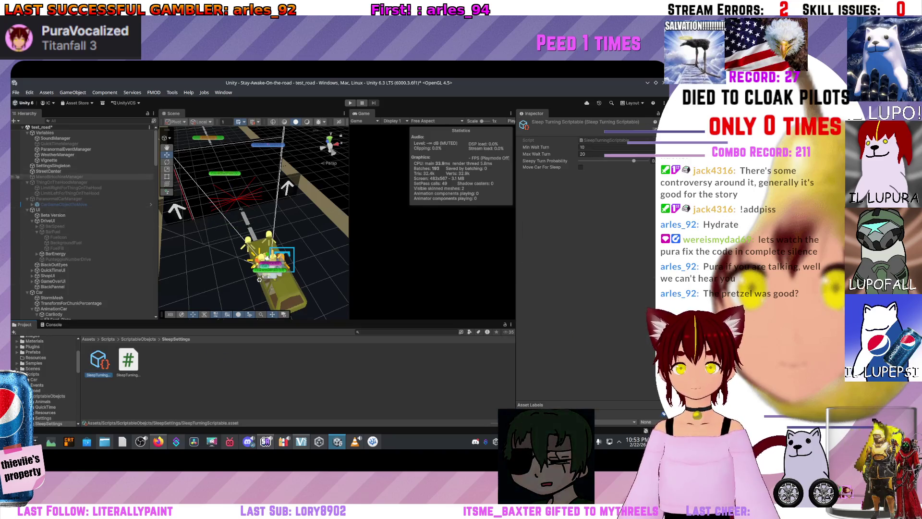
click(48, 171)
click(38, 209)
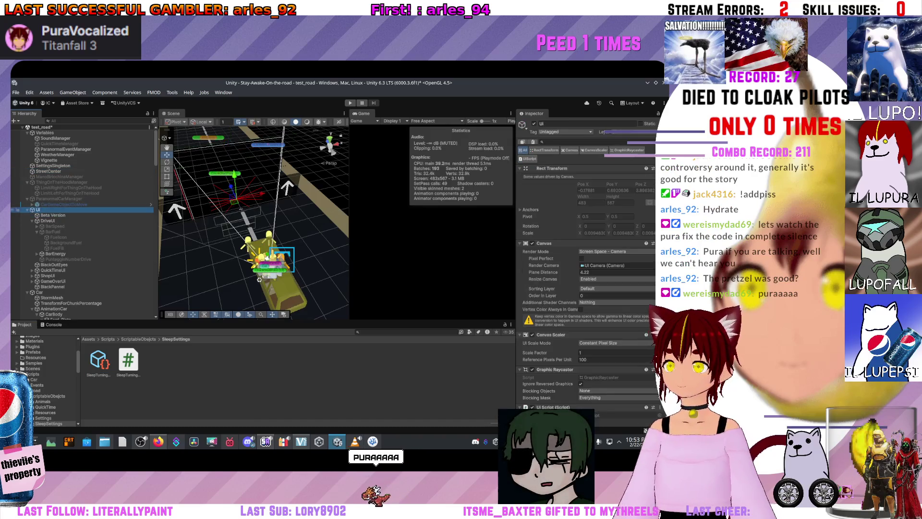
click(57, 155)
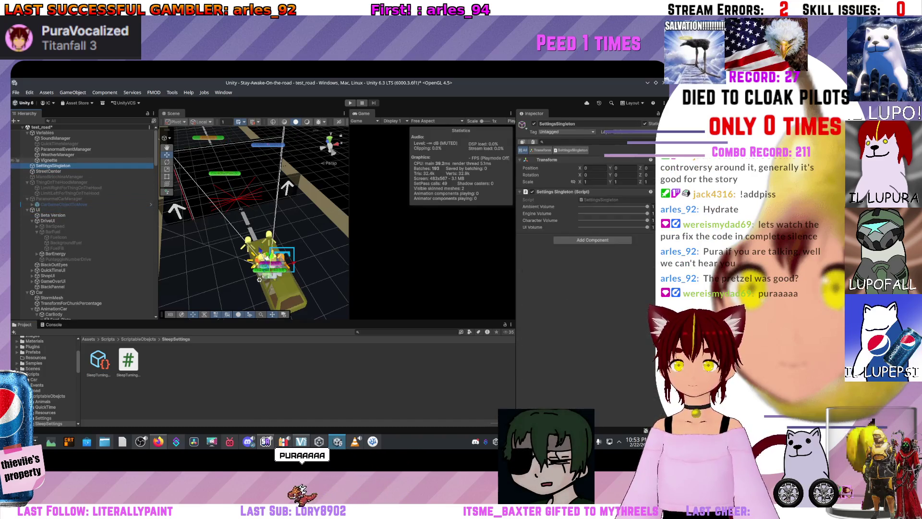
click(66, 148)
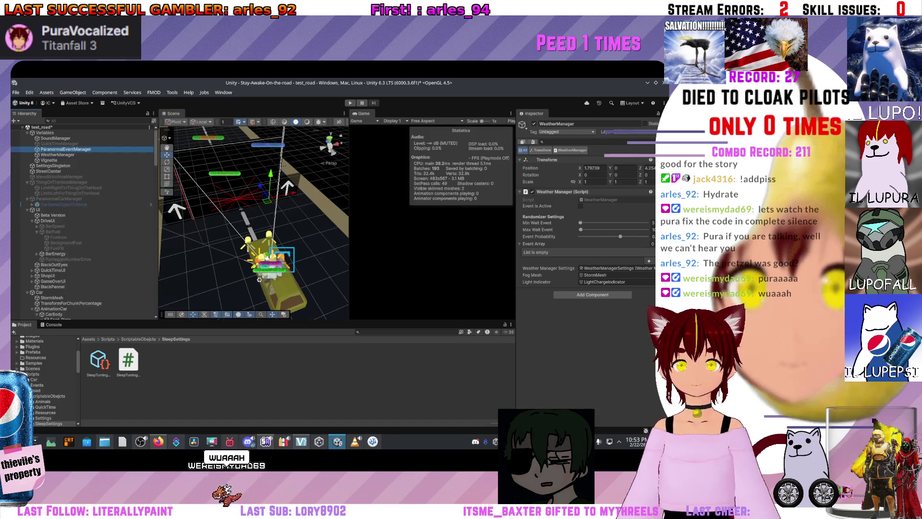
click(48, 160)
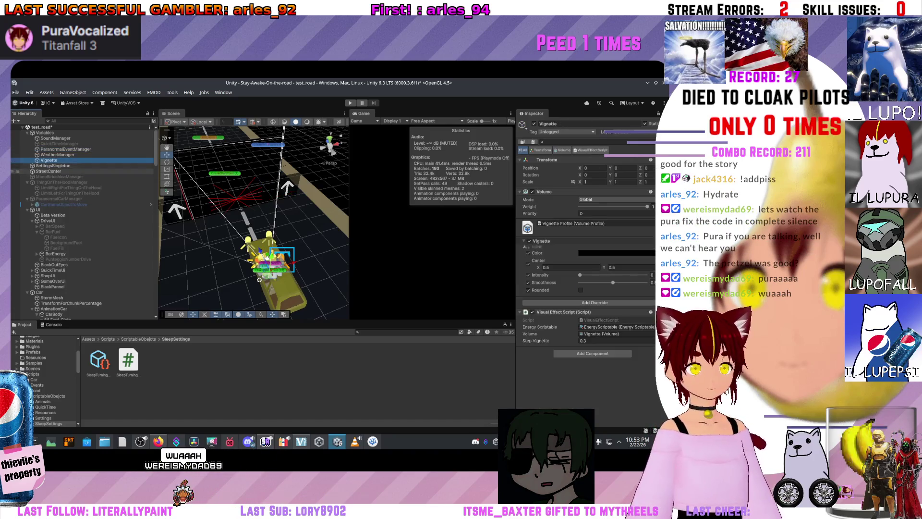
double_click(48, 171)
click(48, 171)
click(38, 210)
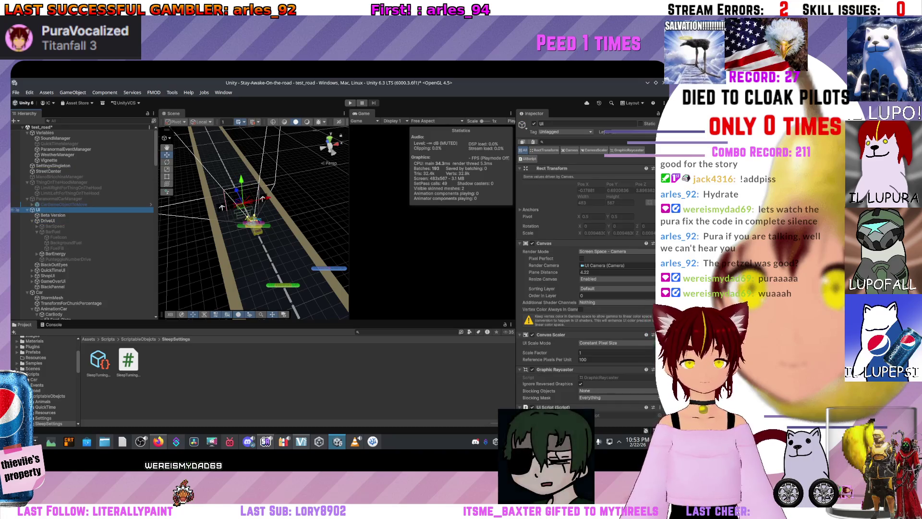
Scroll the UI object's Inspector, then step to its DriveUI and EnergyIcon children
scroll(254, 221, up, 5)
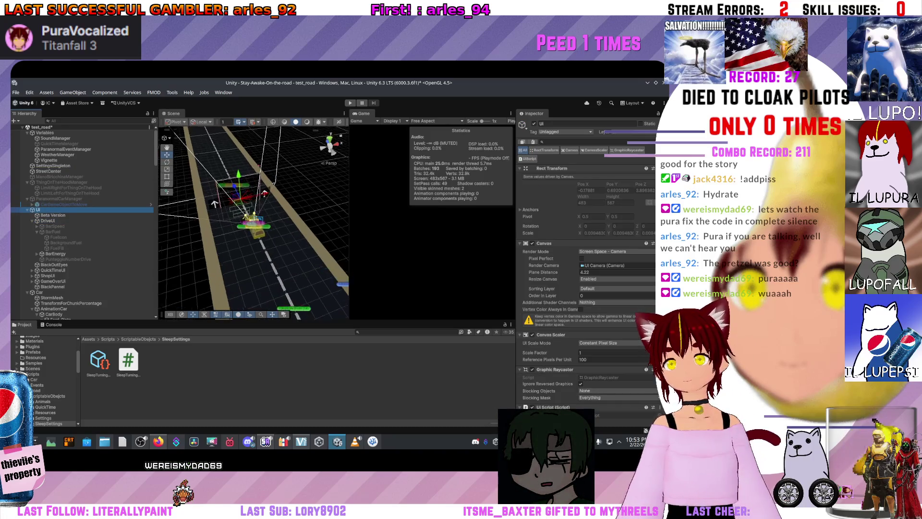
scroll(285, 299, up, 5)
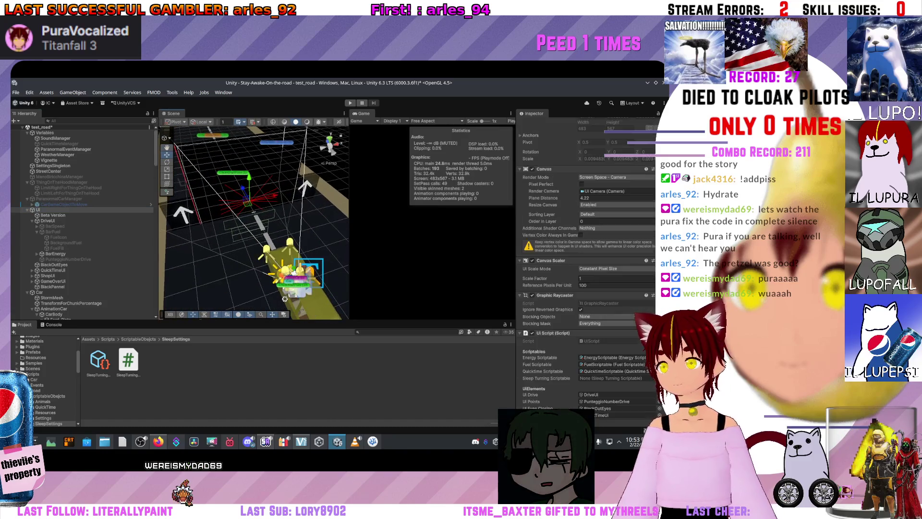
scroll(586, 240, down, 2)
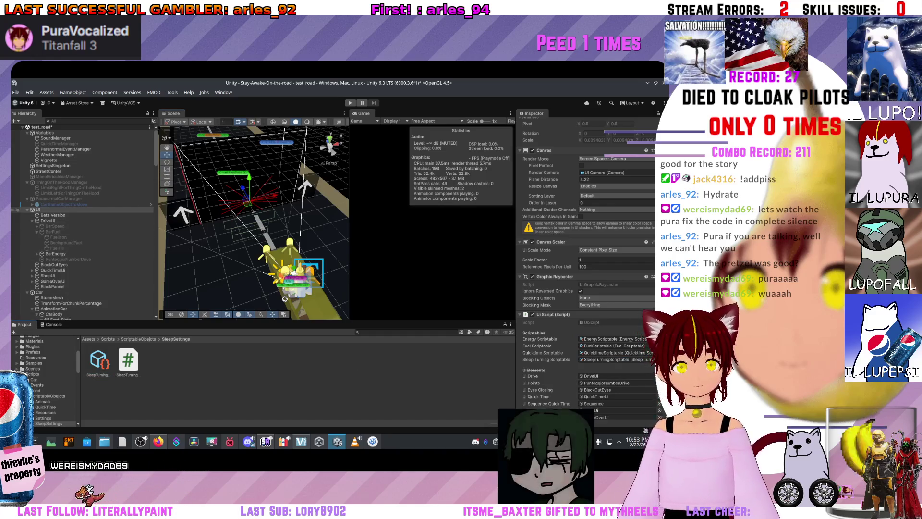
key(Down)
key(Down)
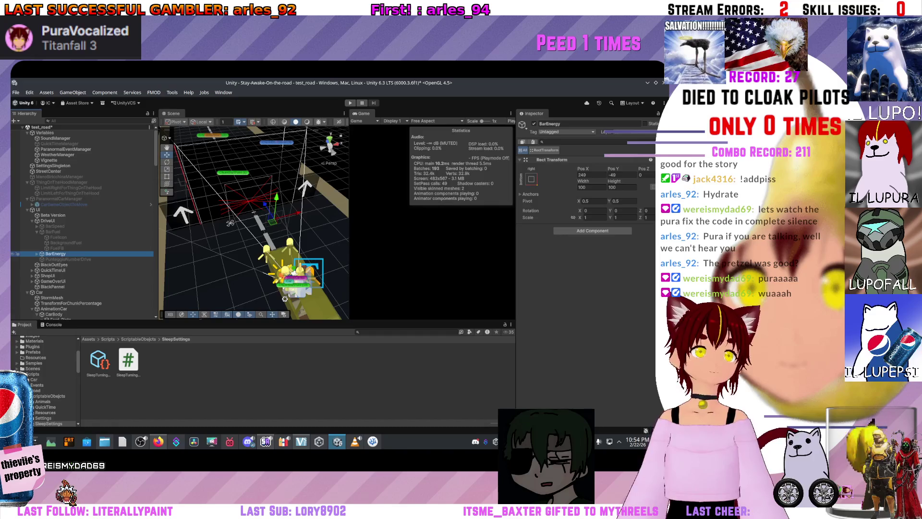
click(17, 259)
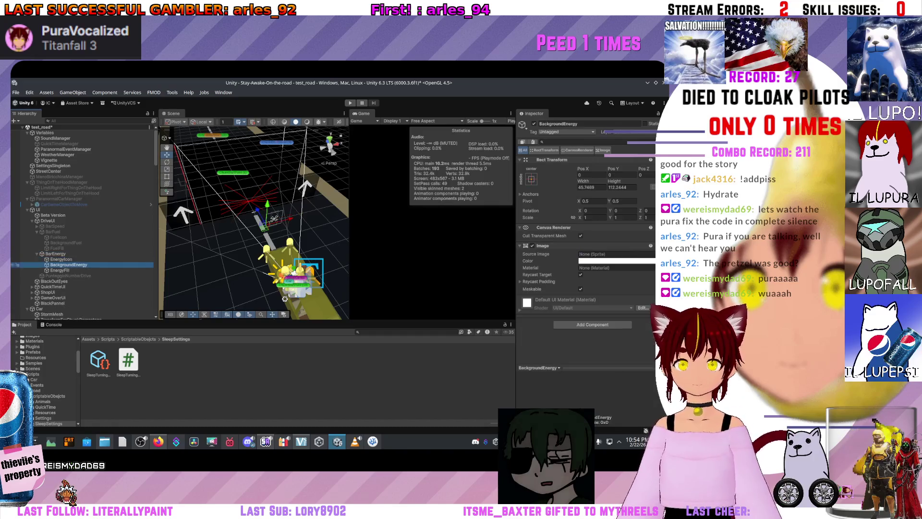
scroll(17, 264, down, 3)
click(18, 240)
click(17, 245)
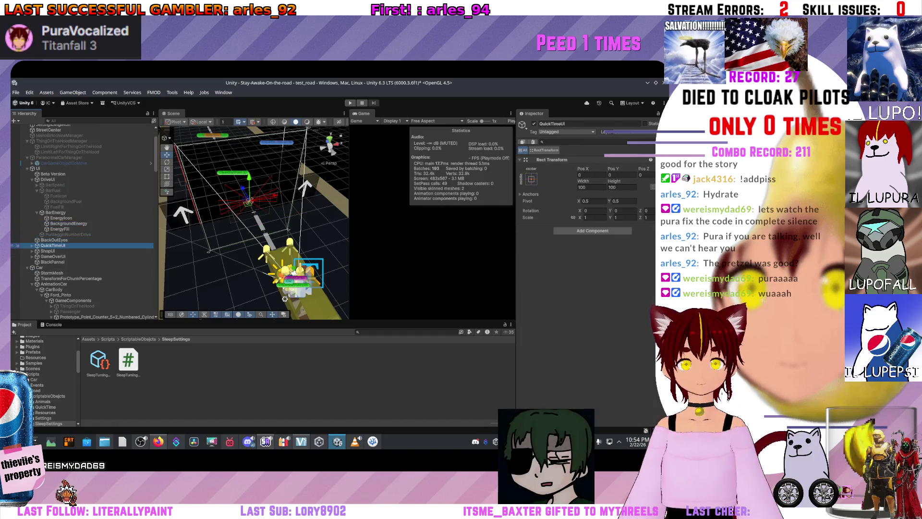
click(17, 256)
click(17, 251)
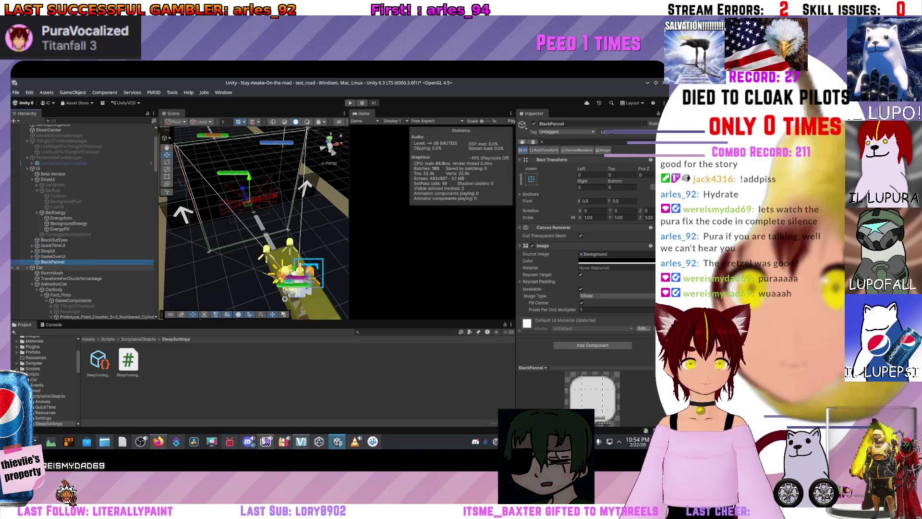
click(17, 267)
scroll(586, 264, down, 8)
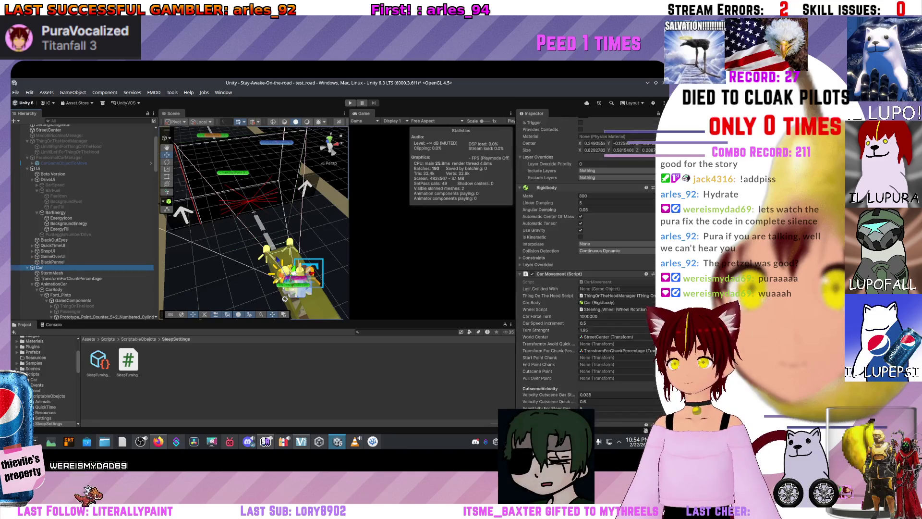
scroll(586, 264, down, 3)
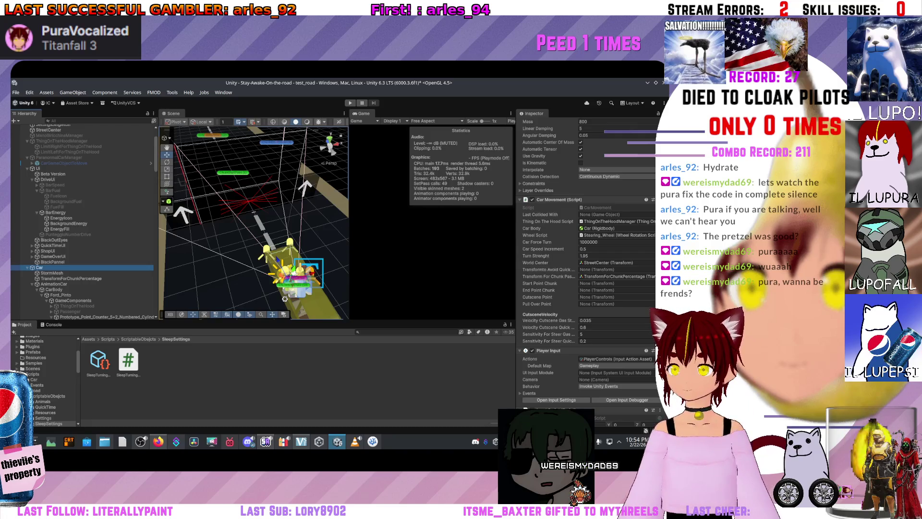
scroll(586, 264, down, 2)
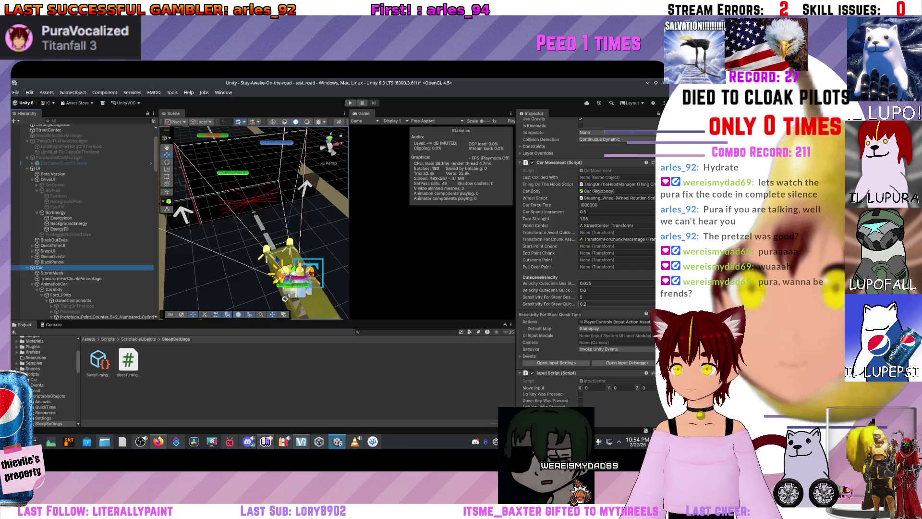
scroll(586, 265, up, 1)
scroll(587, 216, up, 2)
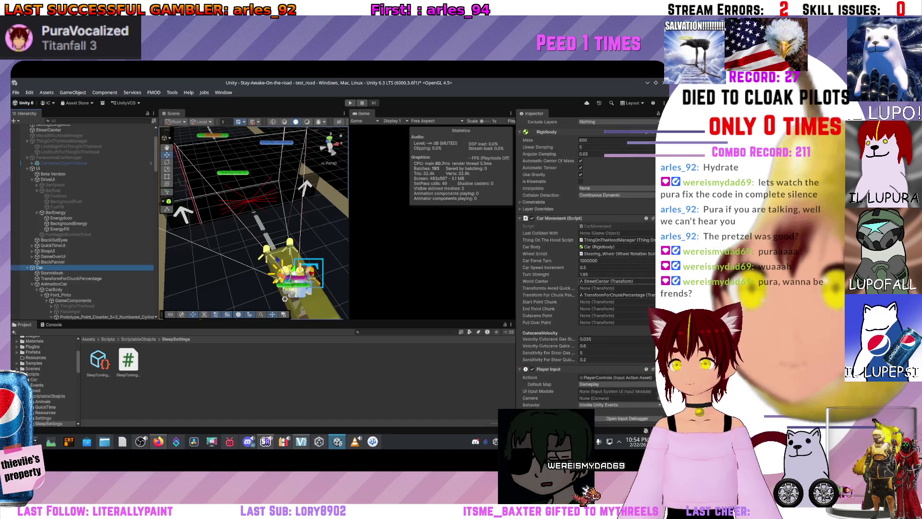
click(17, 273)
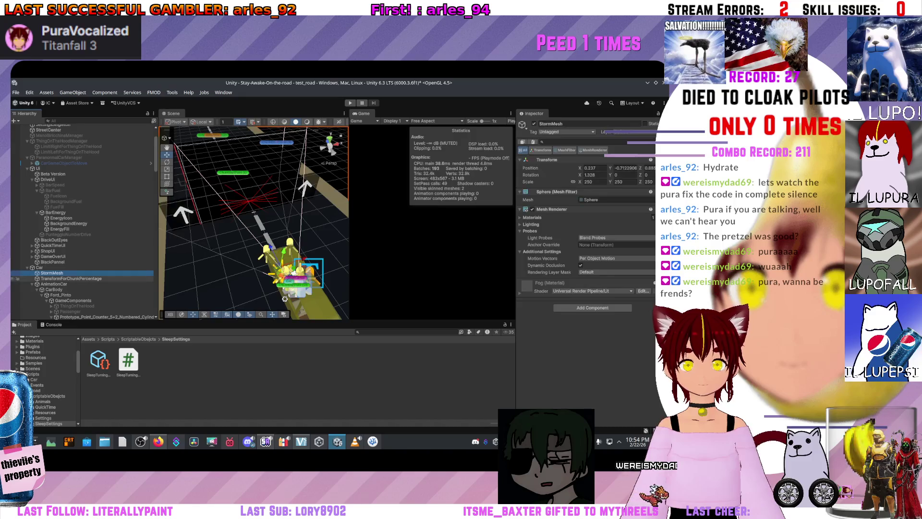
click(17, 284)
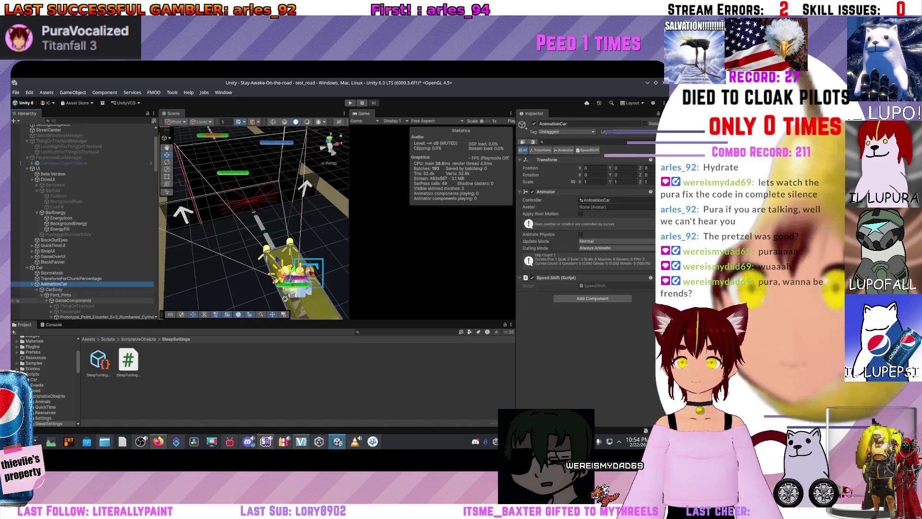
click(17, 300)
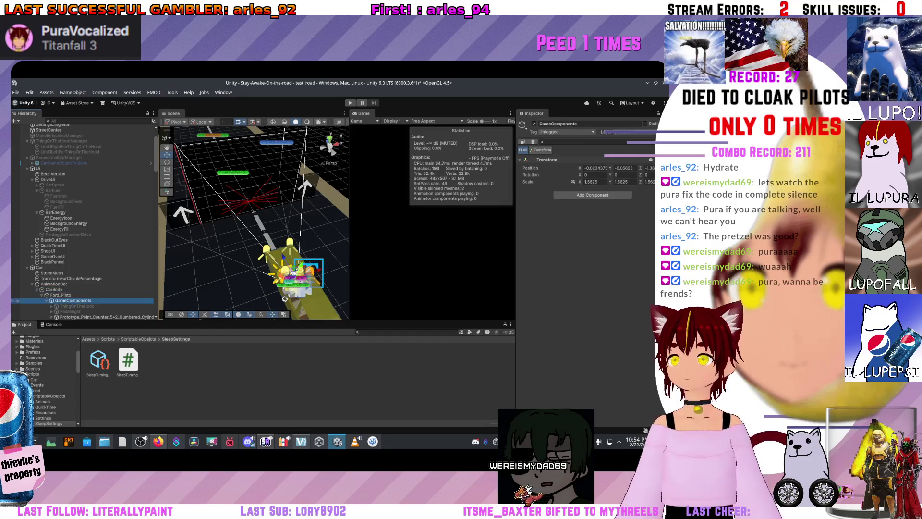
scroll(16, 292, down, 3)
click(17, 276)
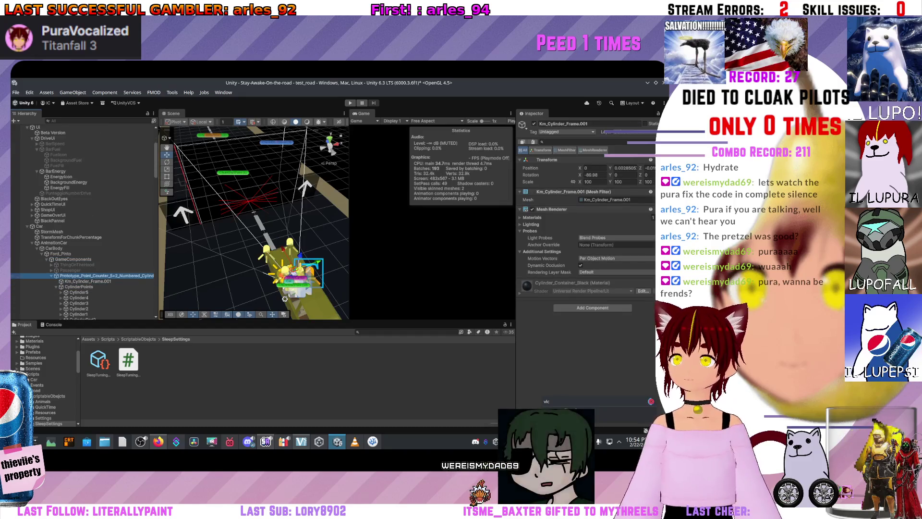
click(18, 281)
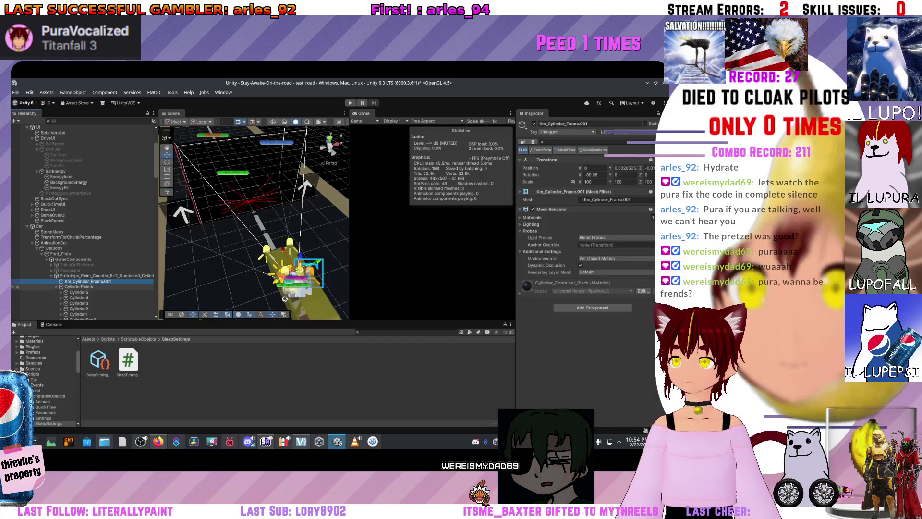
click(17, 287)
scroll(17, 240, down, 5)
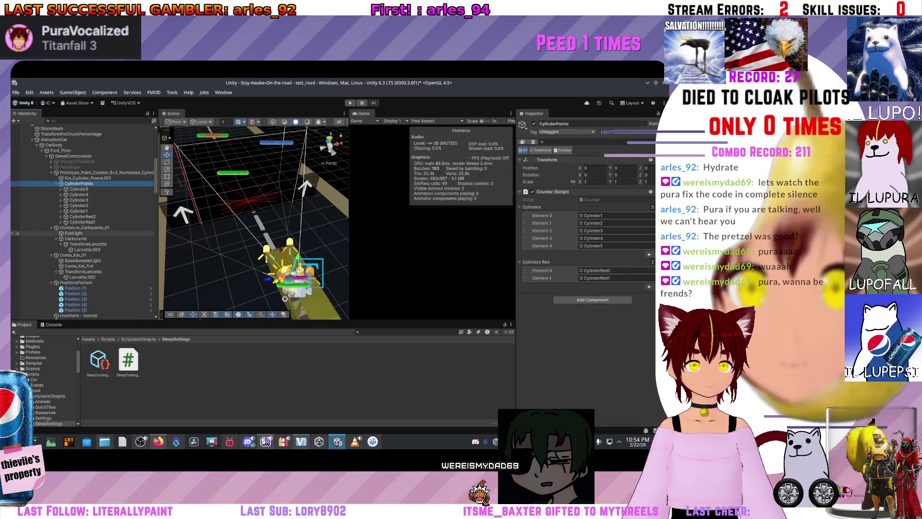
click(16, 229)
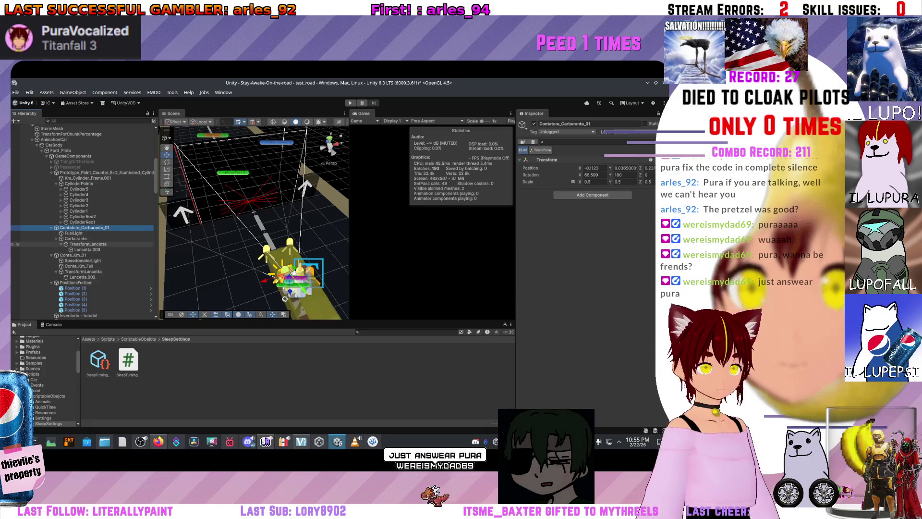
click(15, 238)
scroll(14, 247, down, 2)
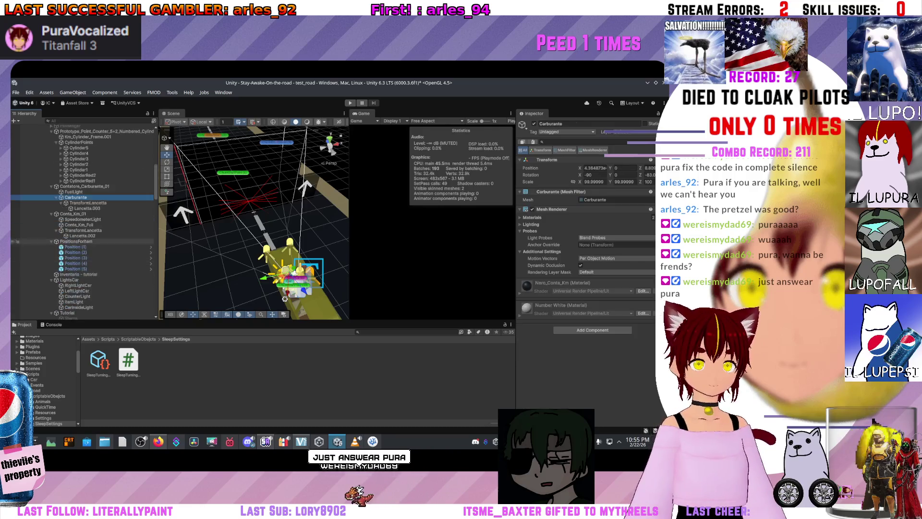
click(16, 214)
click(16, 225)
click(17, 230)
click(16, 236)
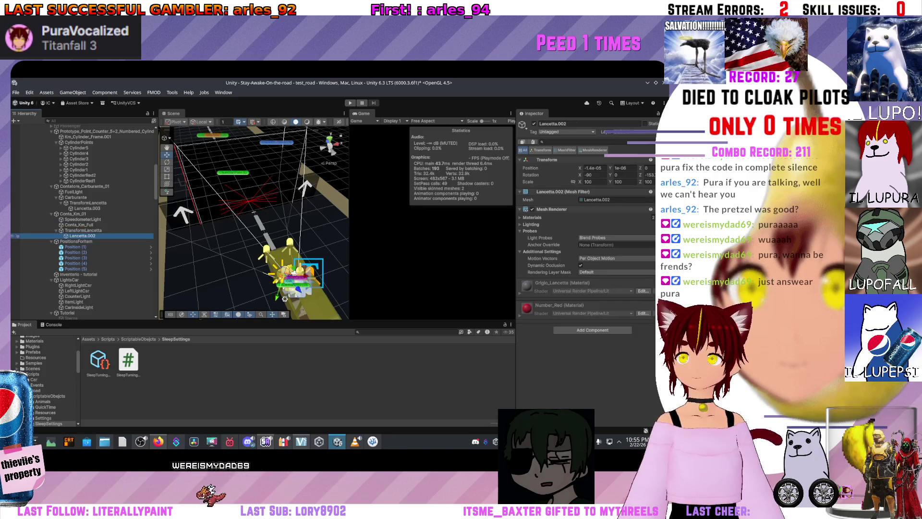
click(17, 241)
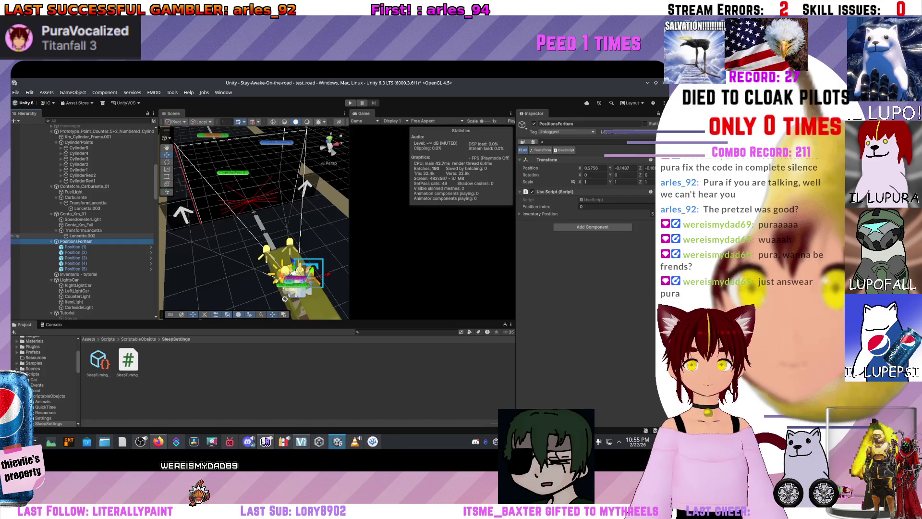
click(83, 219)
click(73, 213)
click(87, 209)
click(88, 202)
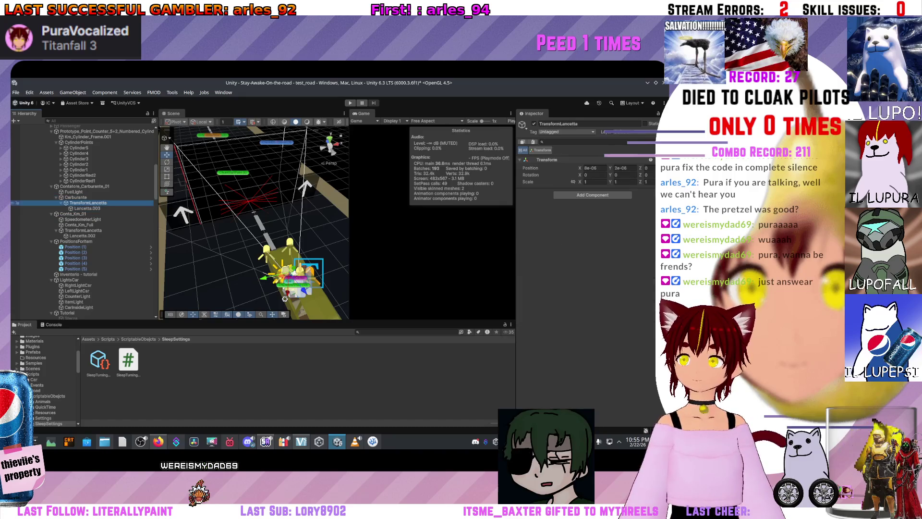
click(76, 197)
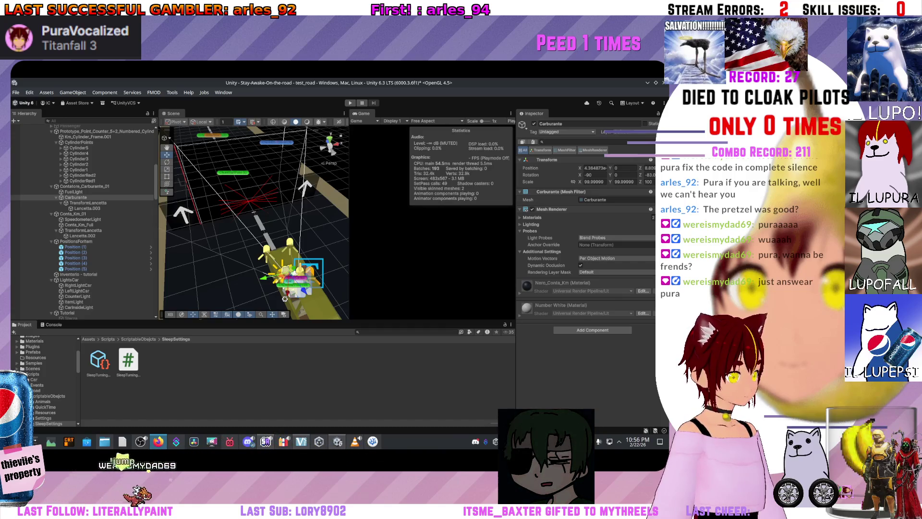
key(alt+Tab)
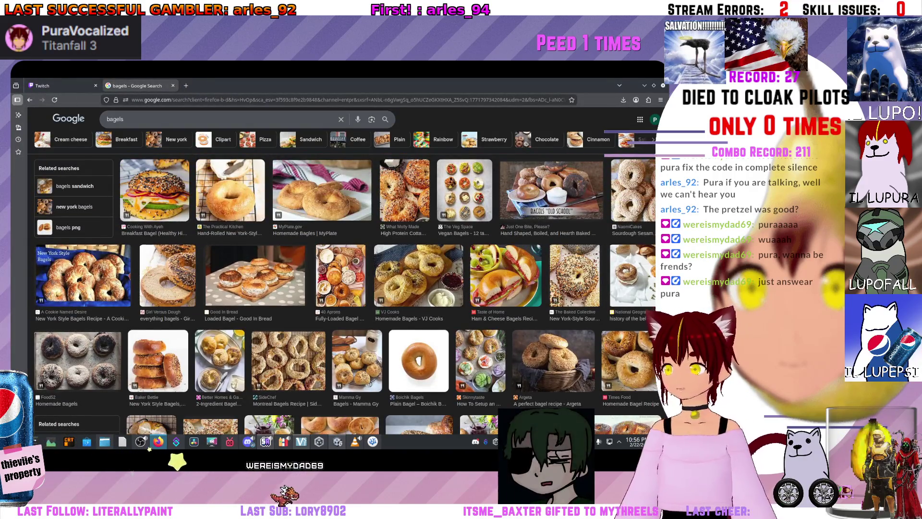
Scroll through the Google Images bagel results, then move to the Twitch Stream Manager
scroll(336, 289, down, 5)
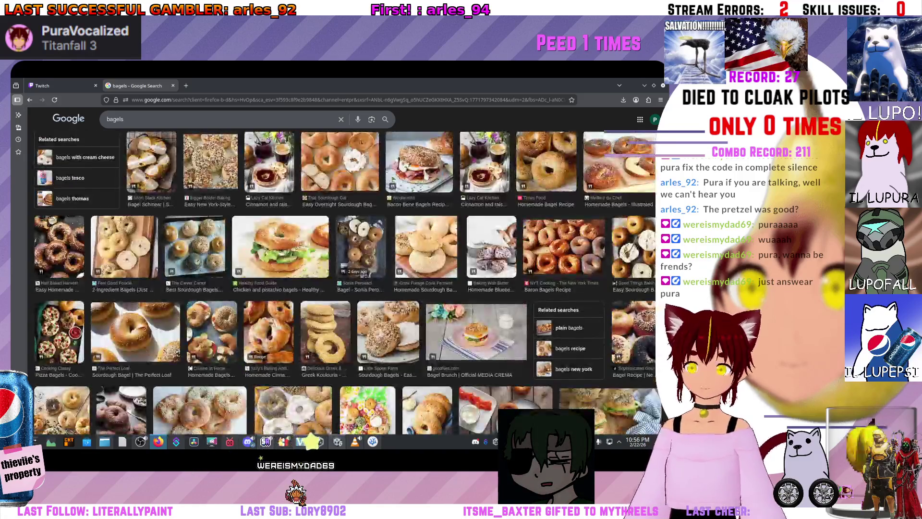
scroll(344, 283, down, 2)
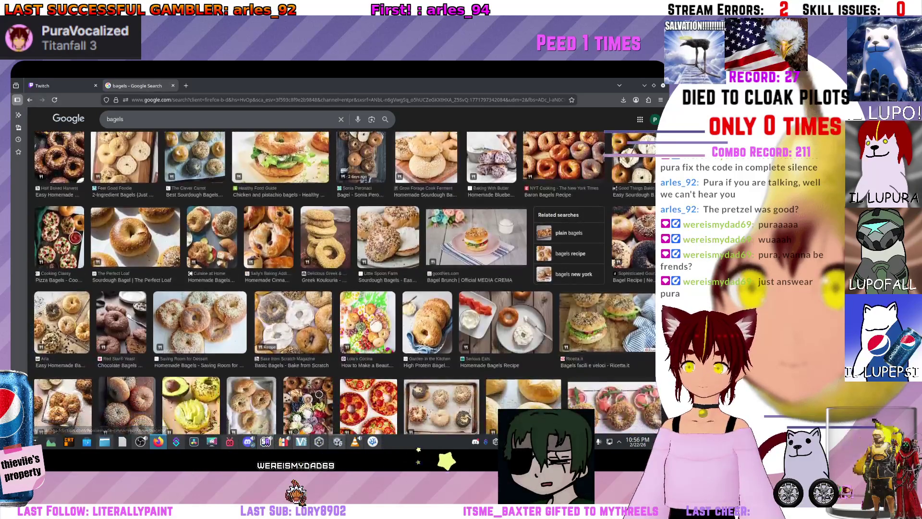
key(ctrl+Tab)
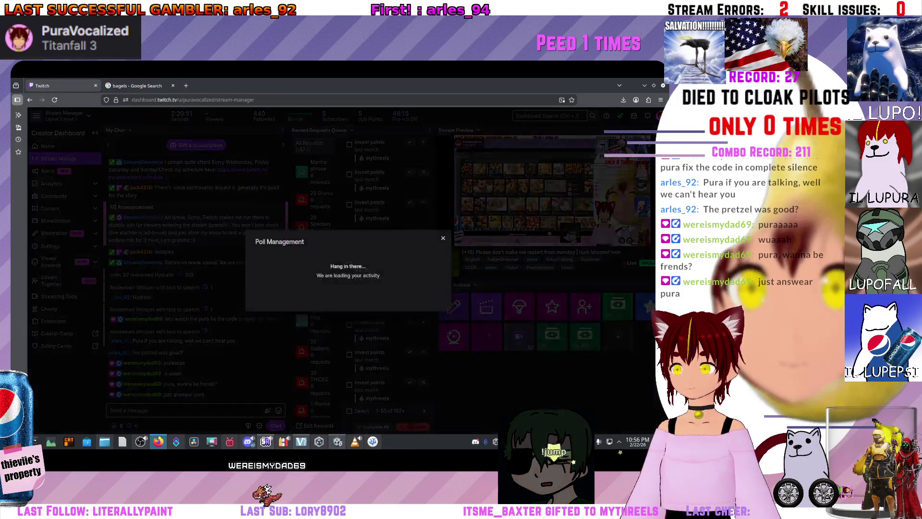
Create a new poll asking 'Are bagels donuts?' with answers 'Yes, ofc, logical' and 'No'
click(486, 304)
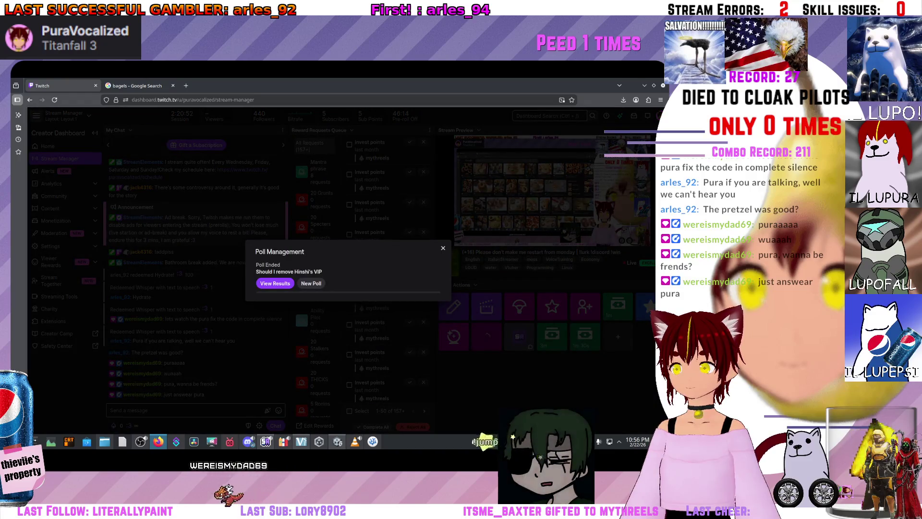
click(311, 284)
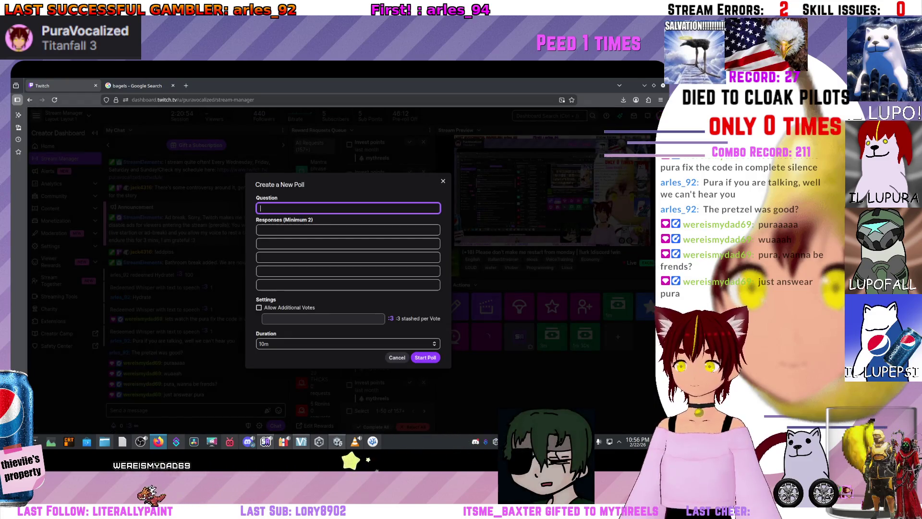
text(Are bagels d)
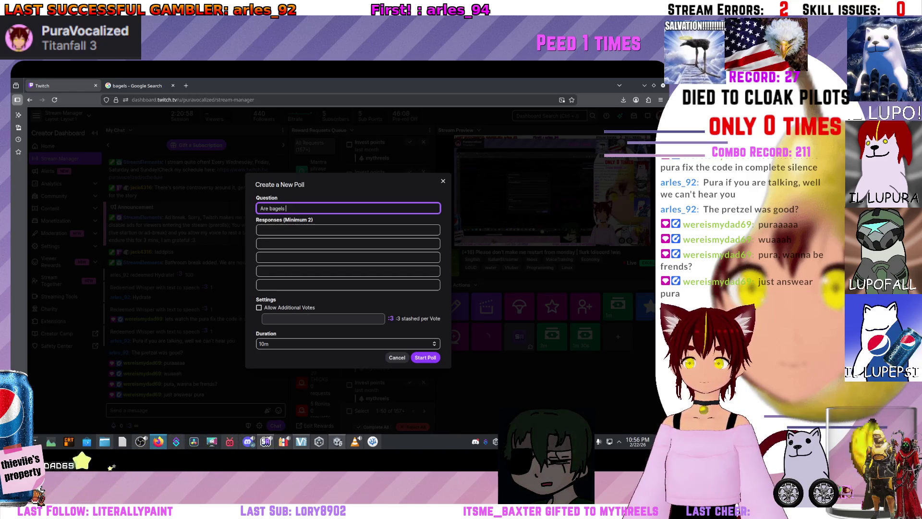
key(BackSpace)
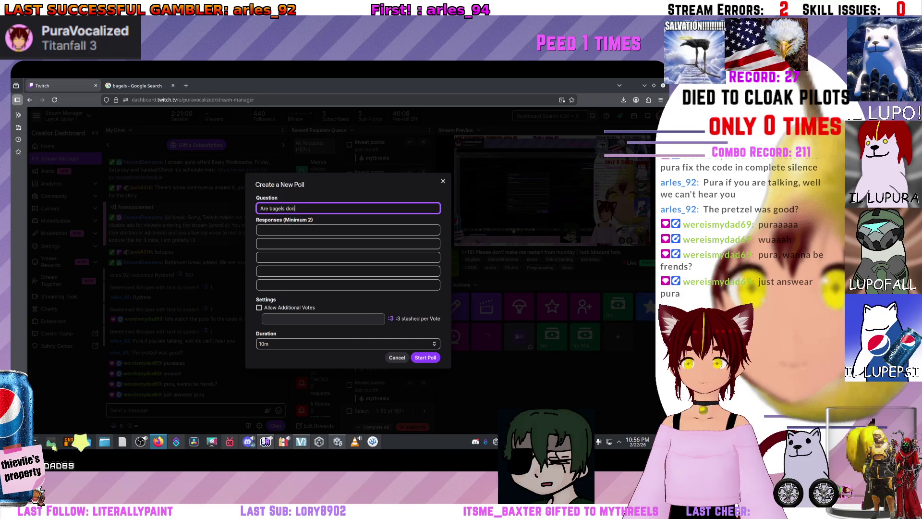
click(348, 229)
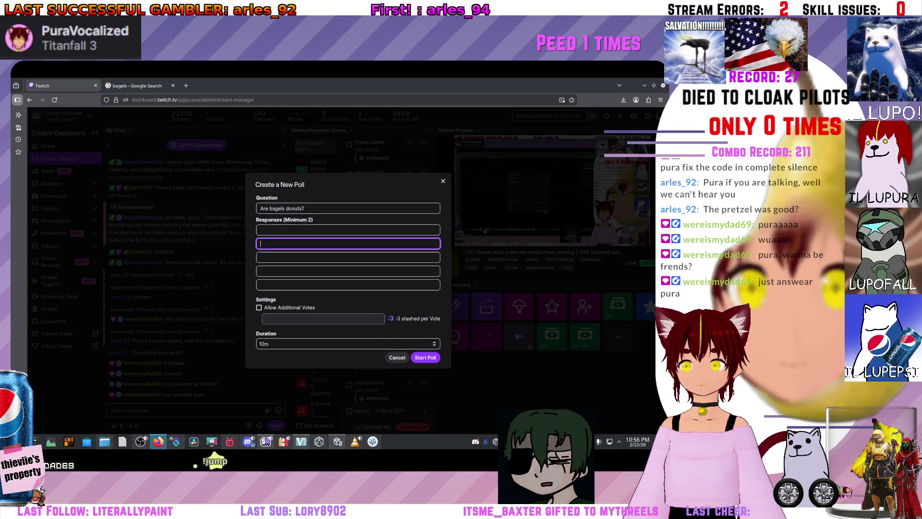
text(es, ofc, logical)
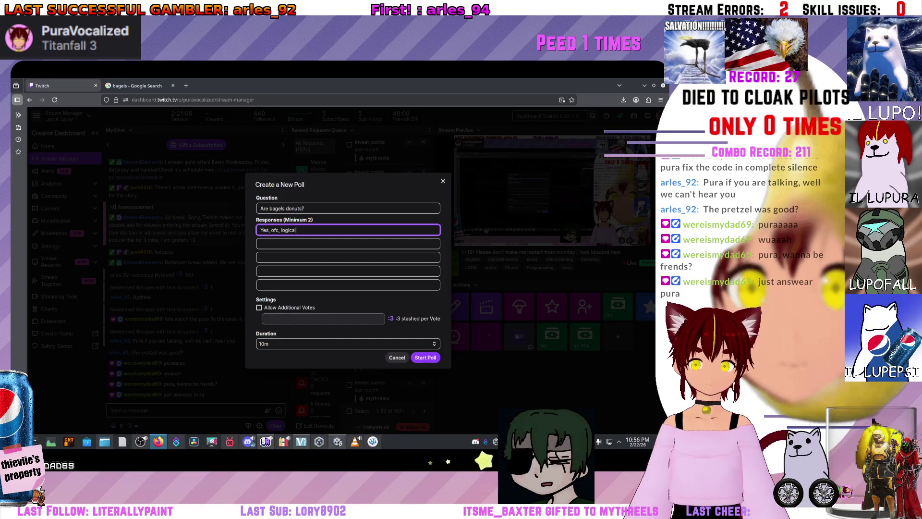
click(348, 244)
text(No,)
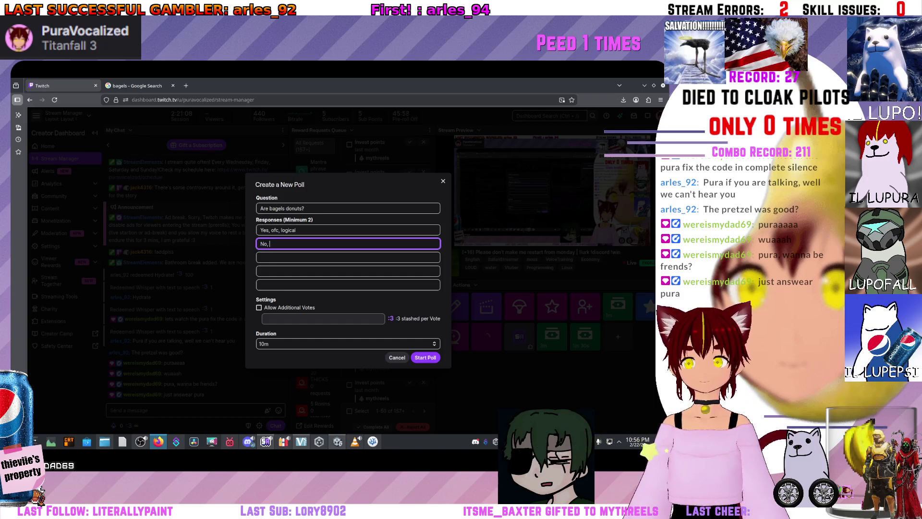
text(I don't know wha)
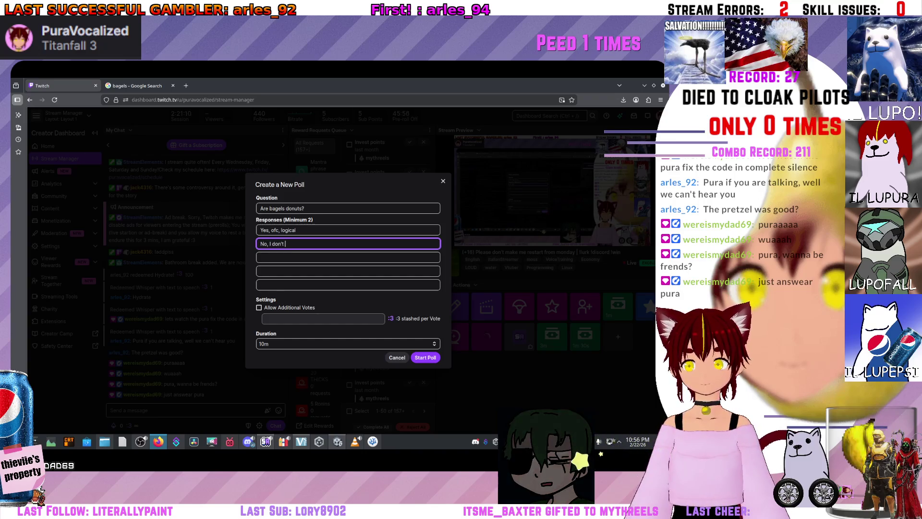
text(t I'm)
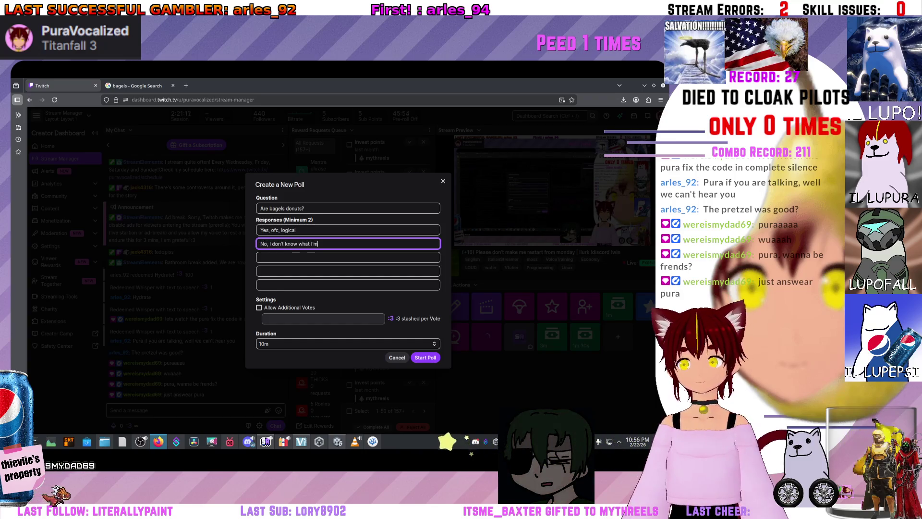
key(BackSpace)
key(BackSpace)
key(BackSpace)
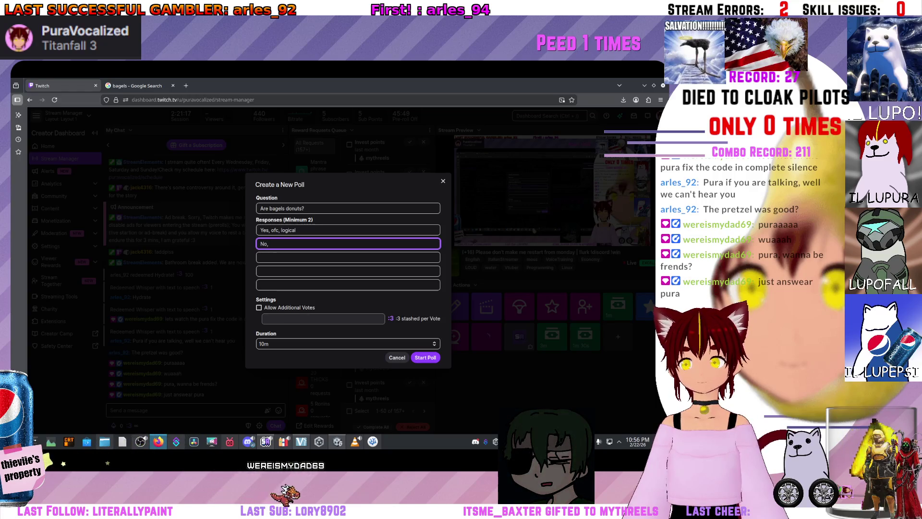
key(BackSpace)
key(BackSpace)
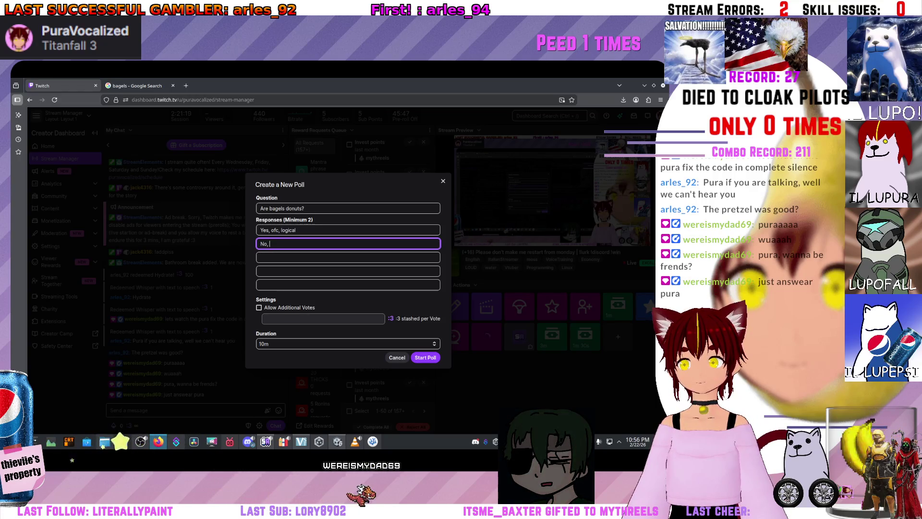
Start the poll with a 10-minute duration, then switch back to Unity
click(348, 343)
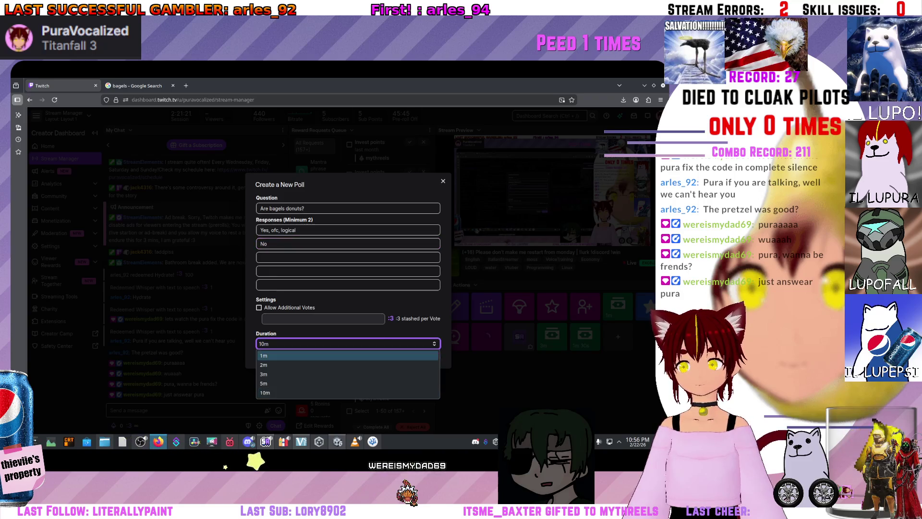
click(288, 393)
click(426, 358)
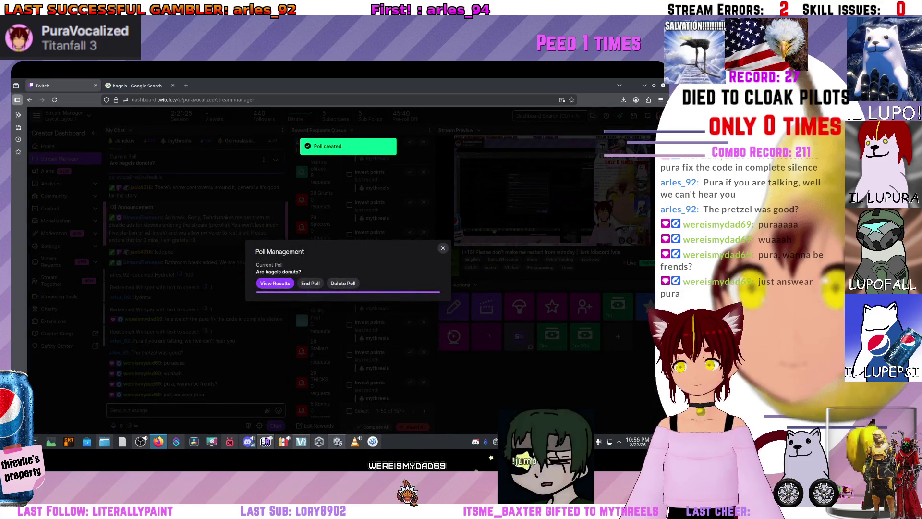
key(Escape)
key(alt+Tab)
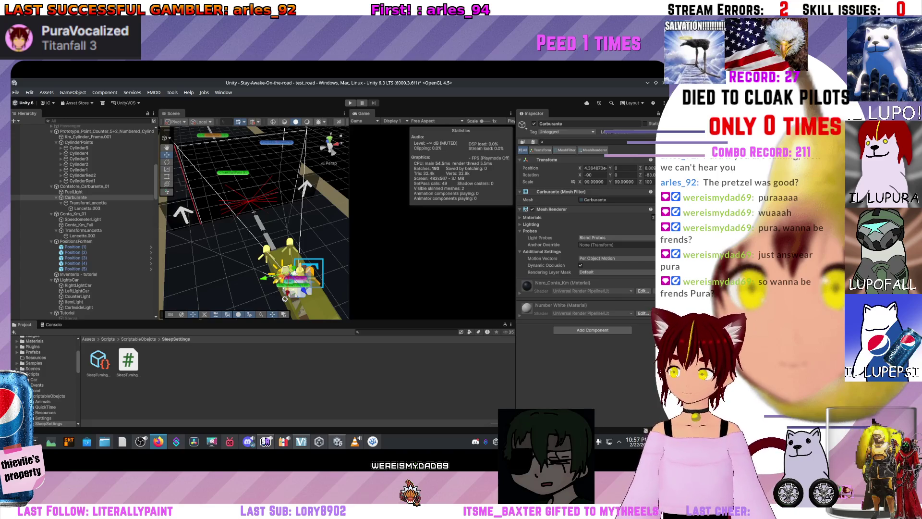
key(alt+Tab)
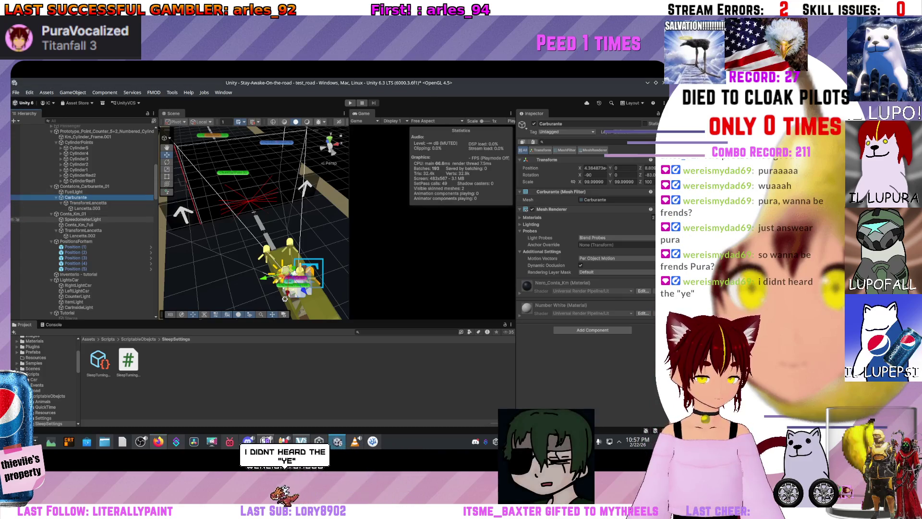
click(16, 214)
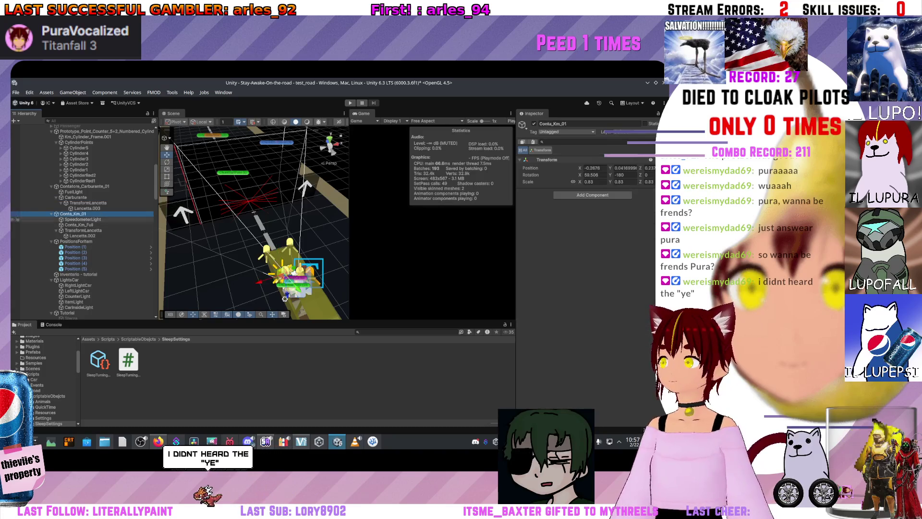
click(16, 241)
click(17, 241)
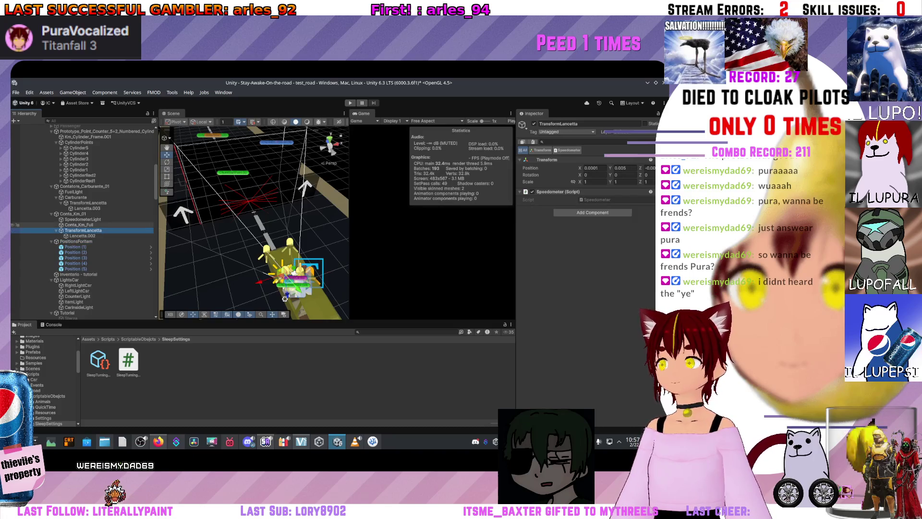
click(79, 225)
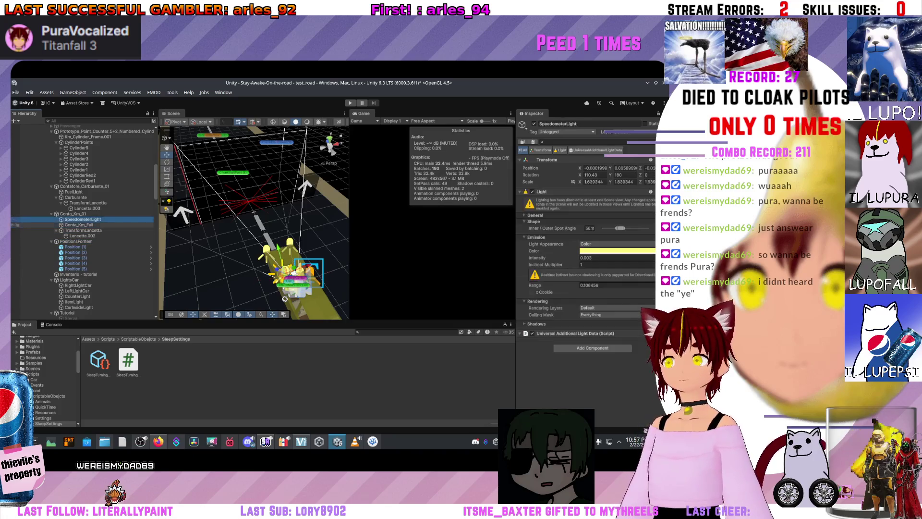
scroll(84, 222, down, 2)
click(74, 226)
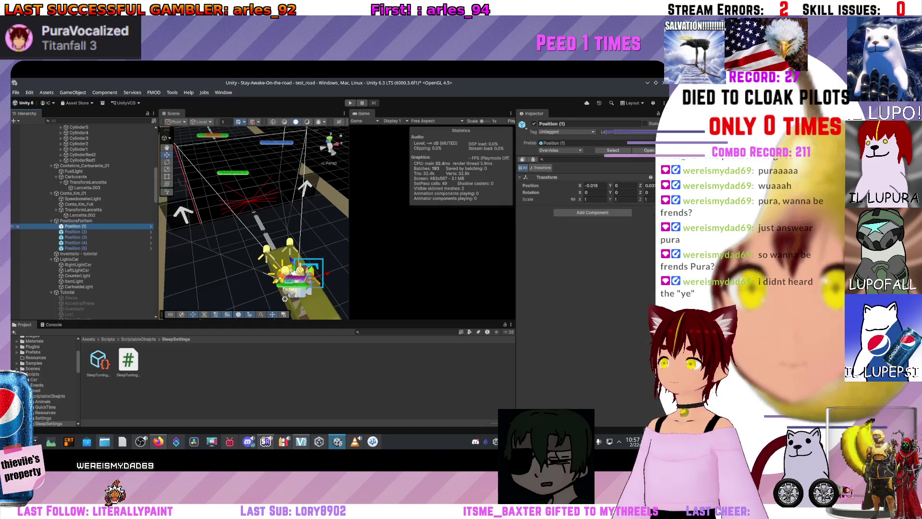
click(75, 231)
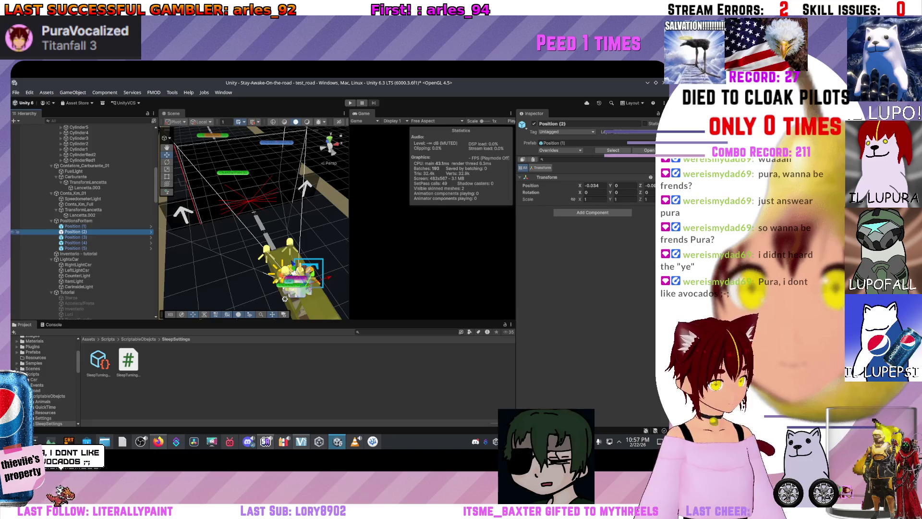
click(76, 236)
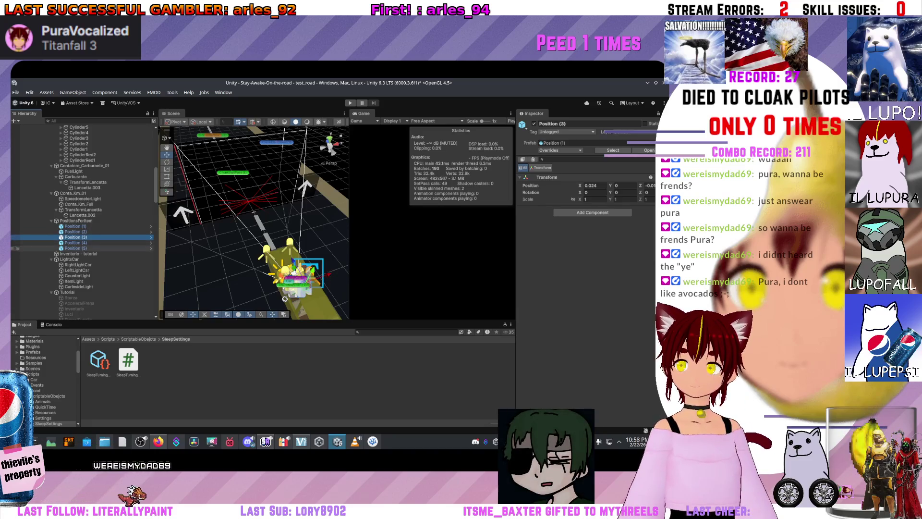
click(77, 254)
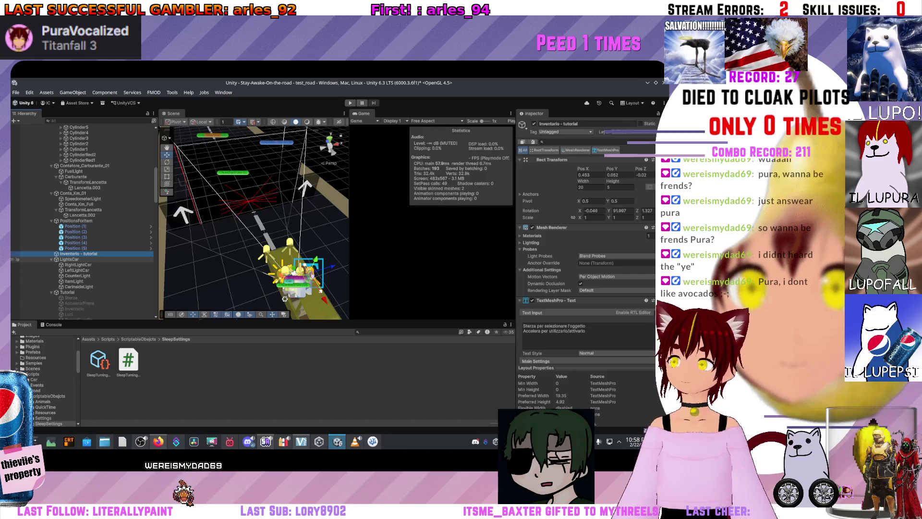
scroll(586, 240, down, 10)
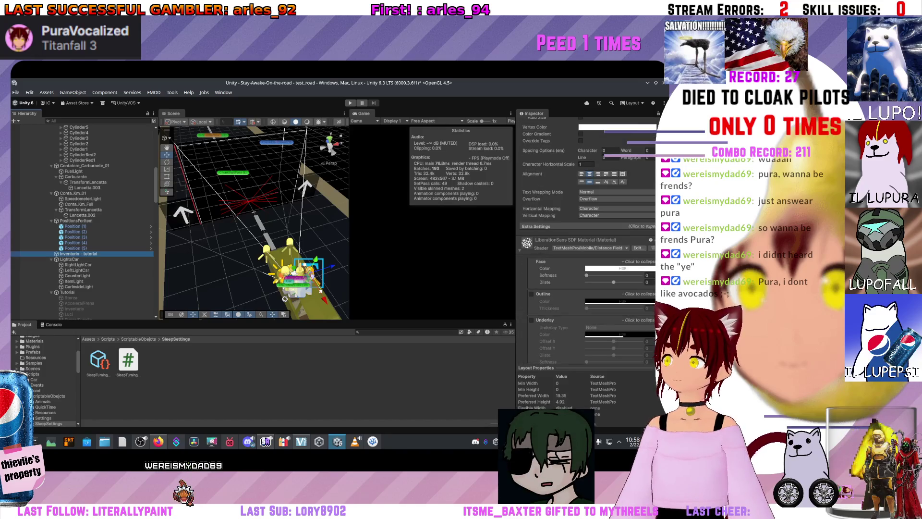
scroll(586, 240, up, 10)
scroll(586, 240, up, 2)
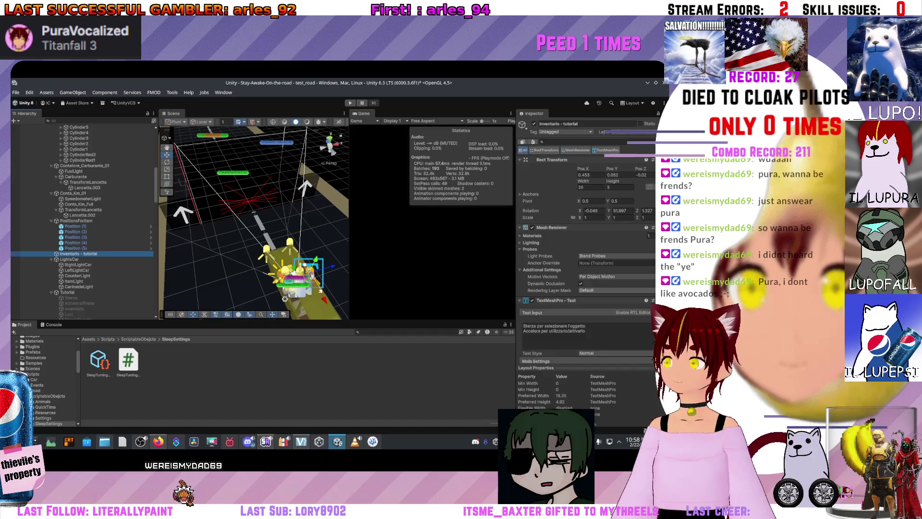
scroll(255, 221, down, 3)
scroll(253, 222, down, 2)
scroll(254, 222, down, 3)
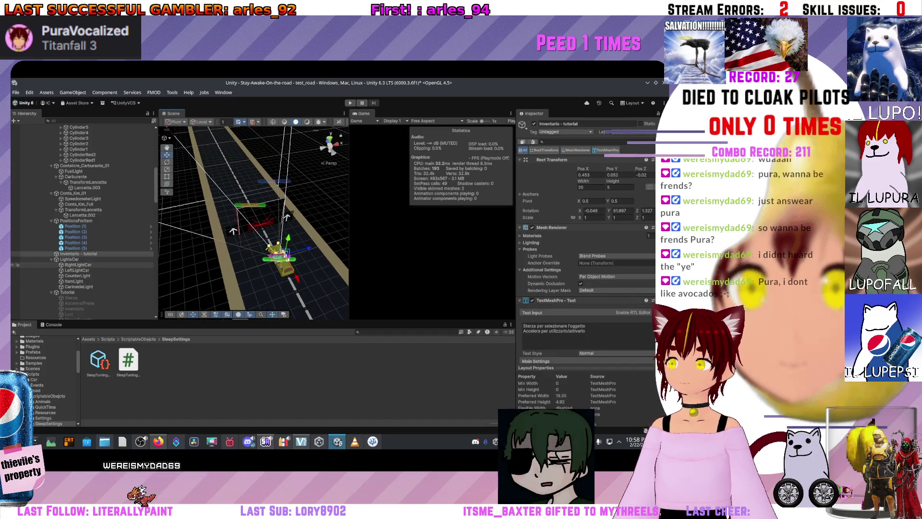
click(70, 259)
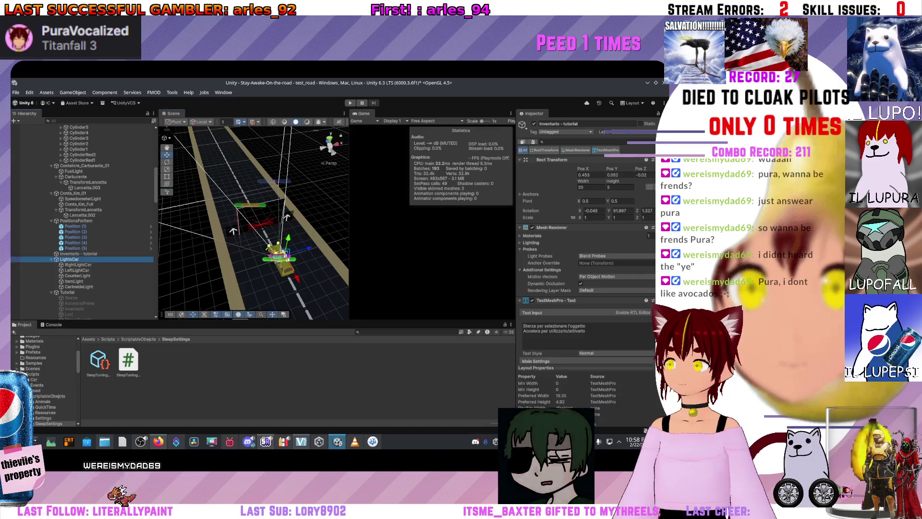
click(77, 270)
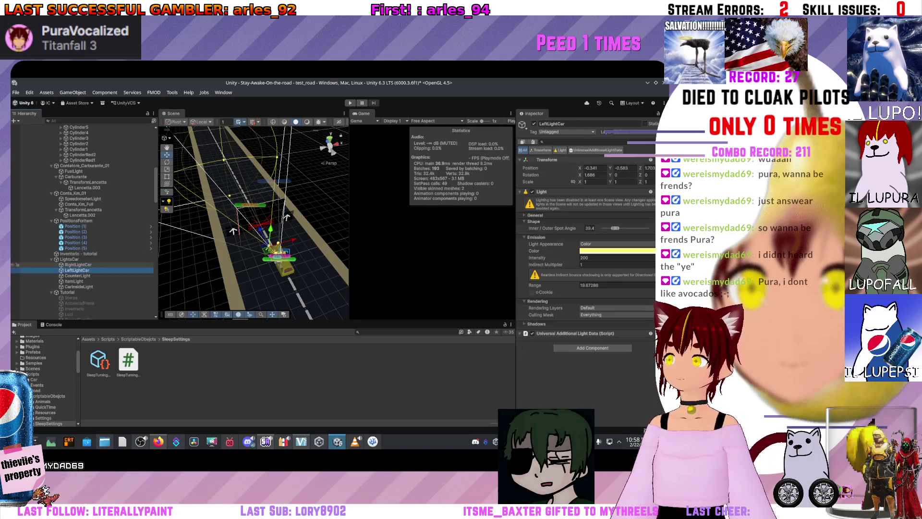
click(79, 287)
click(67, 292)
scroll(67, 288, down, 5)
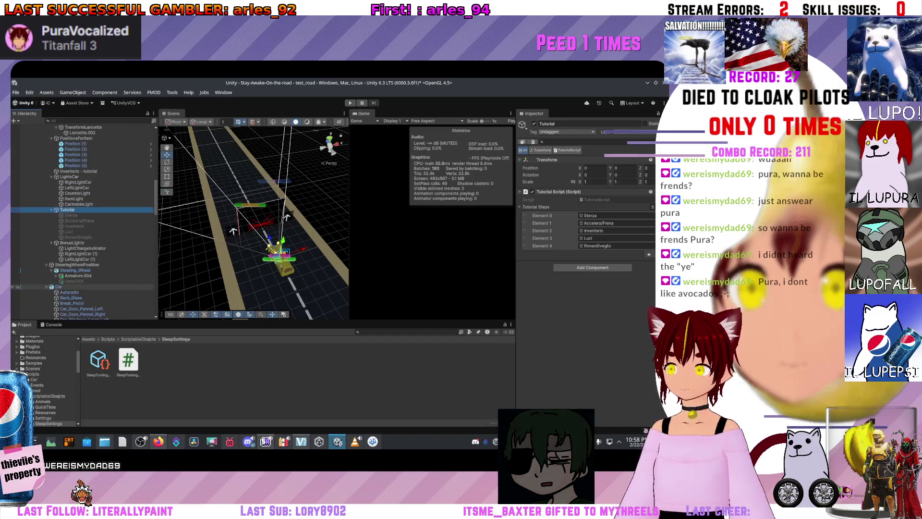
click(72, 242)
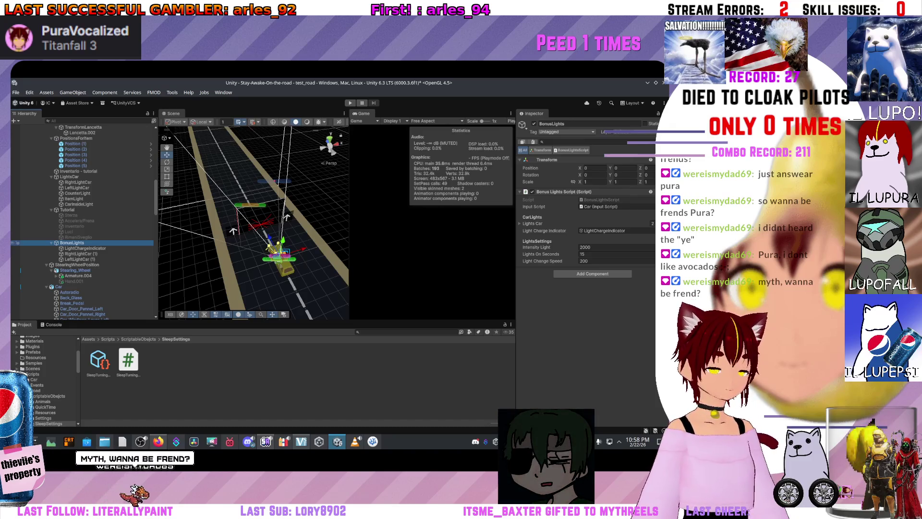
click(75, 249)
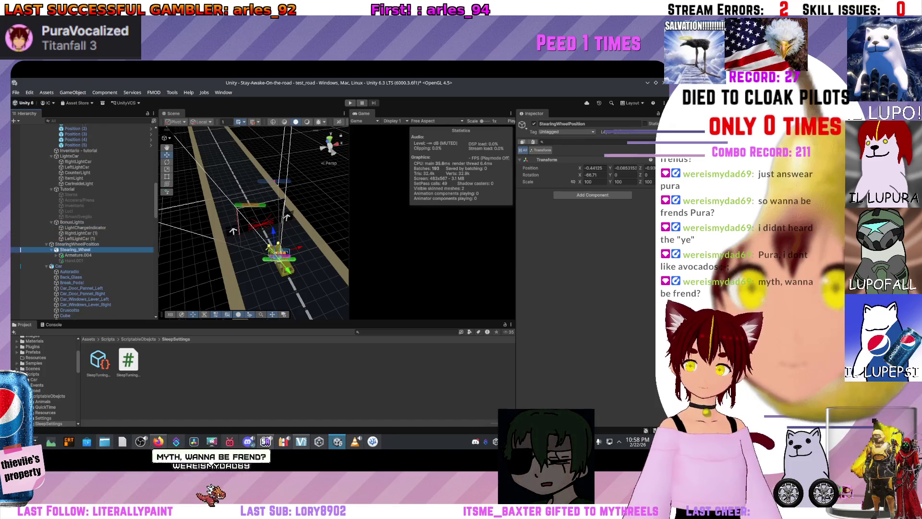
Drag the SleepTurning asset into Stearing_Wheel's Sleep Turning Scriptable field, then inspect Car and Back_Glass
scroll(586, 265, down, 6)
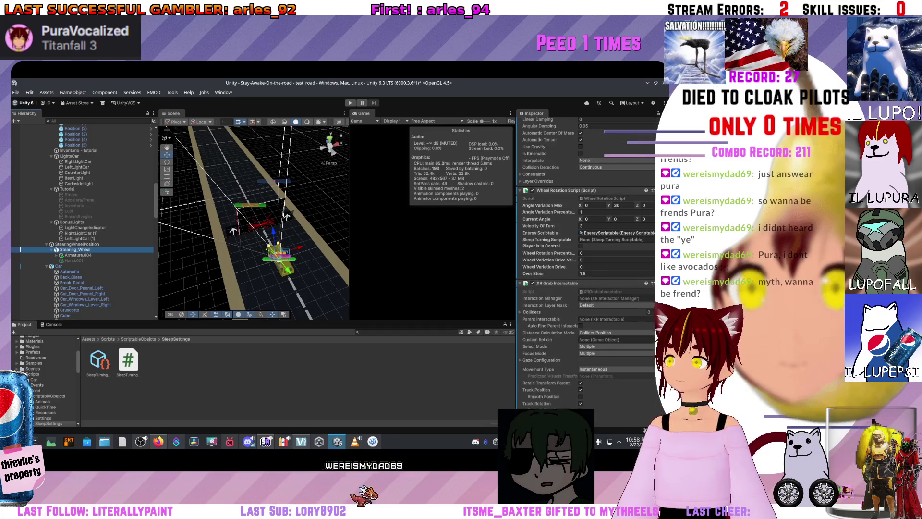
drag(99, 360, 465, 335)
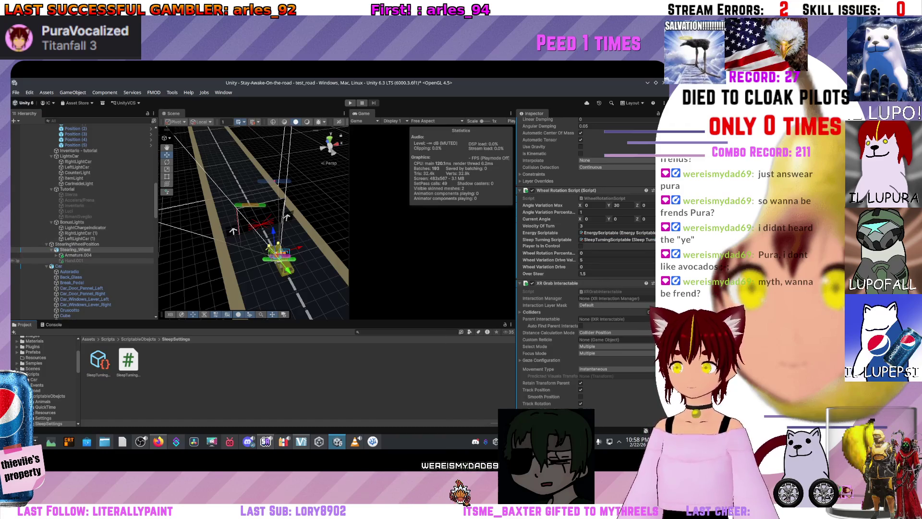
click(58, 266)
click(17, 278)
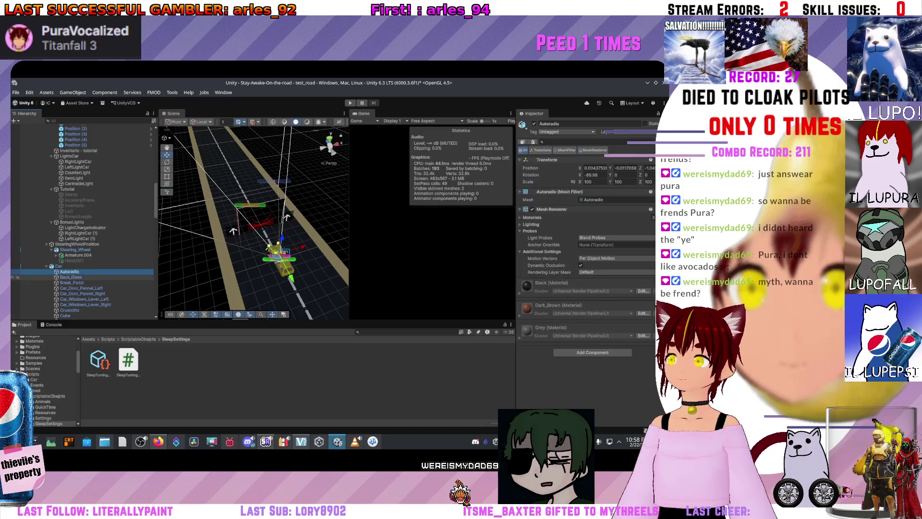
scroll(17, 262, down, 1)
click(16, 262)
scroll(16, 262, down, 10)
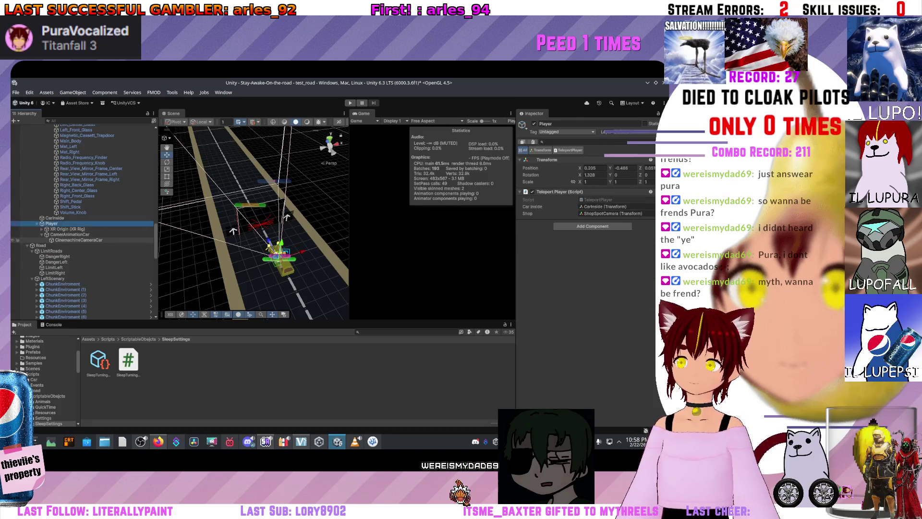
click(17, 245)
click(17, 251)
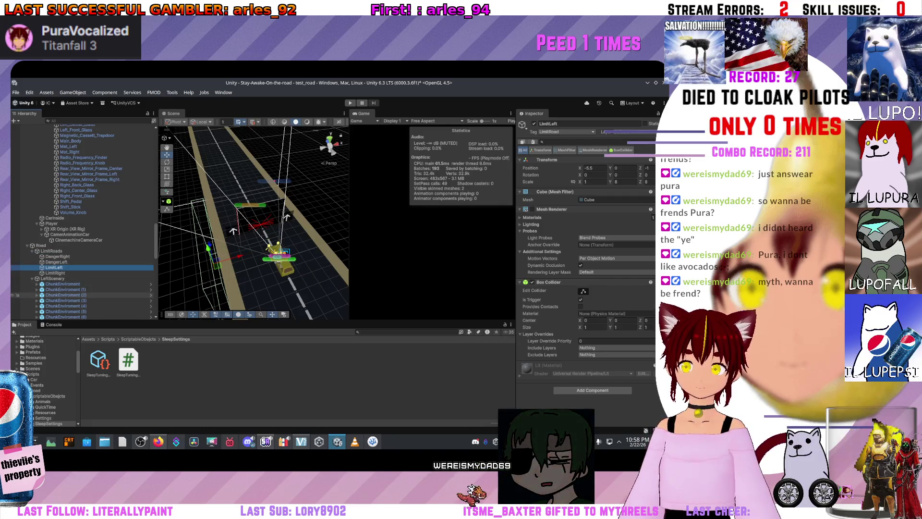
scroll(14, 295, down, 2)
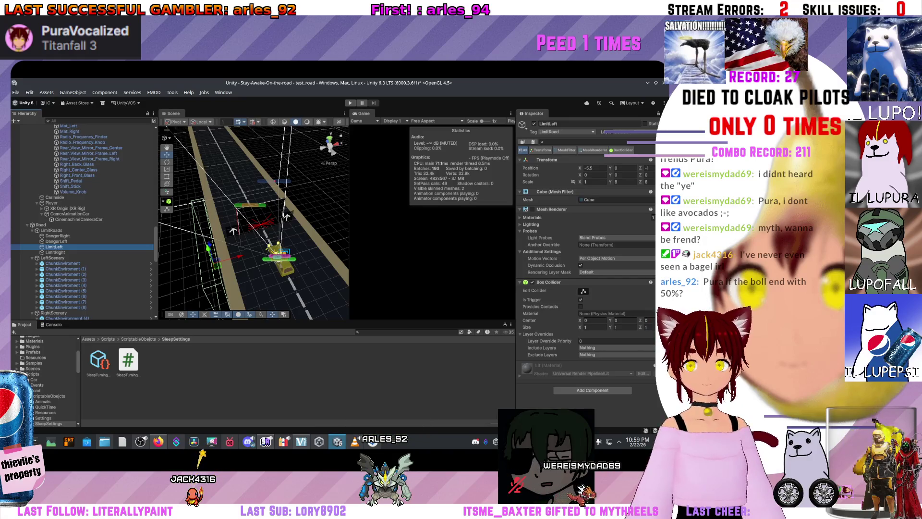
click(41, 225)
click(53, 258)
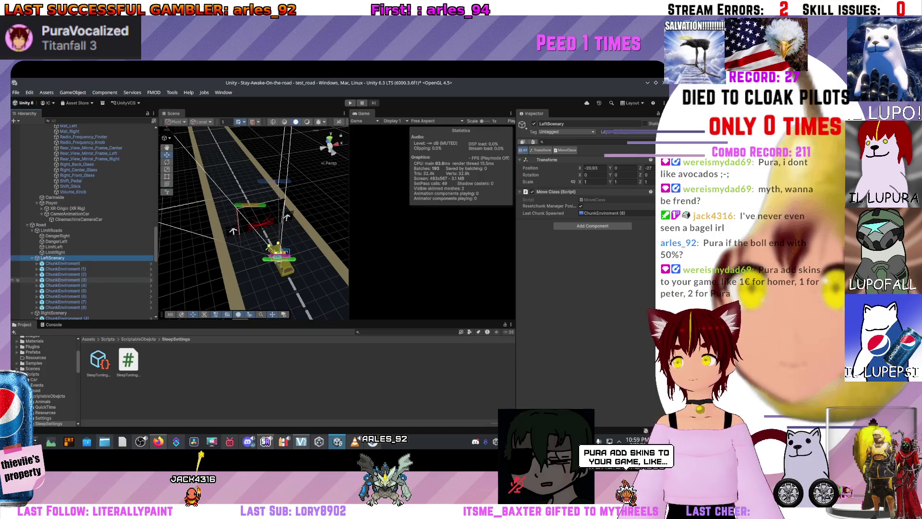
scroll(81, 274, down, 1)
click(53, 292)
click(17, 282)
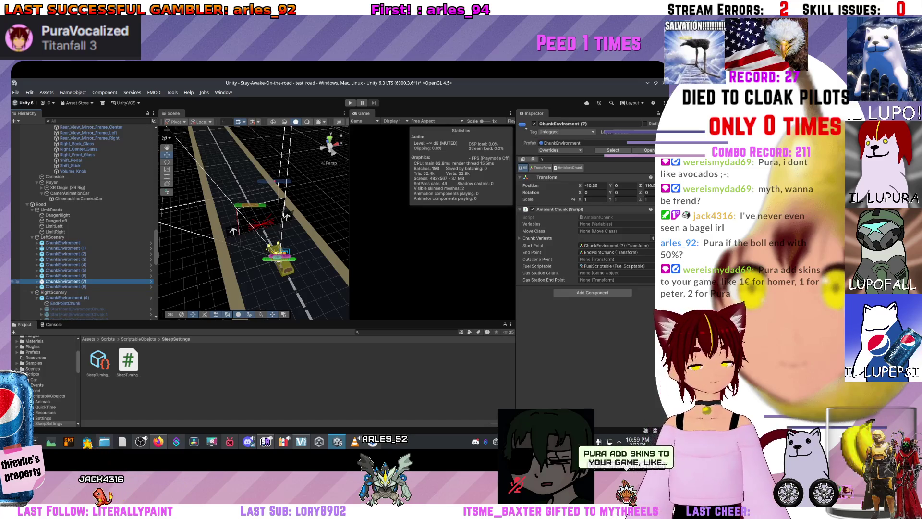
scroll(17, 280, down, 3)
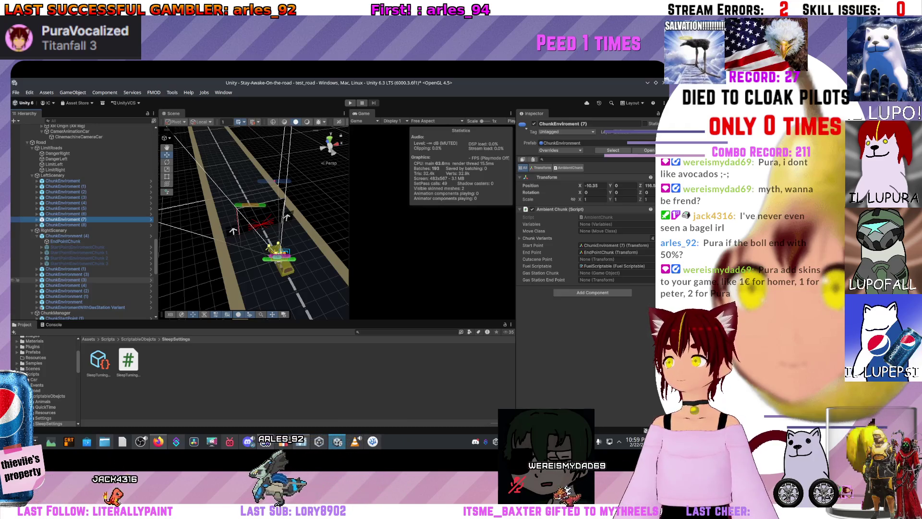
click(67, 279)
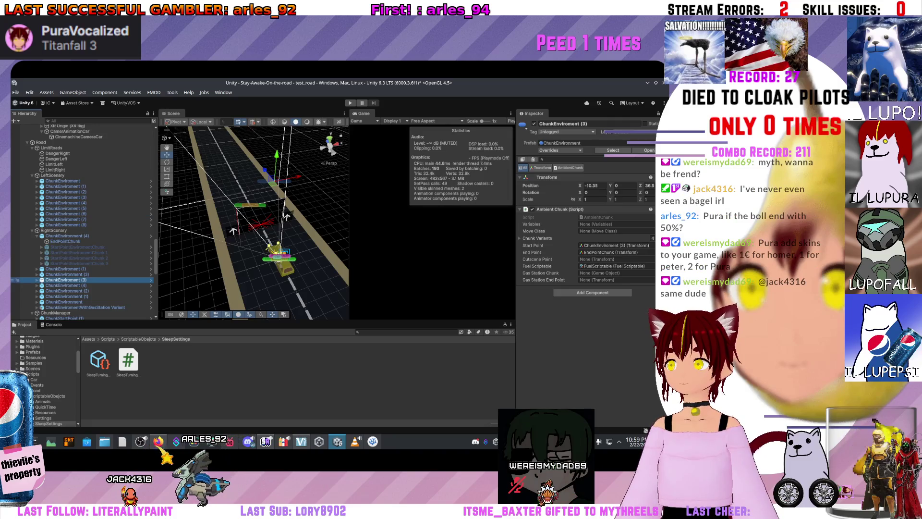
scroll(68, 280, down, 4)
click(63, 215)
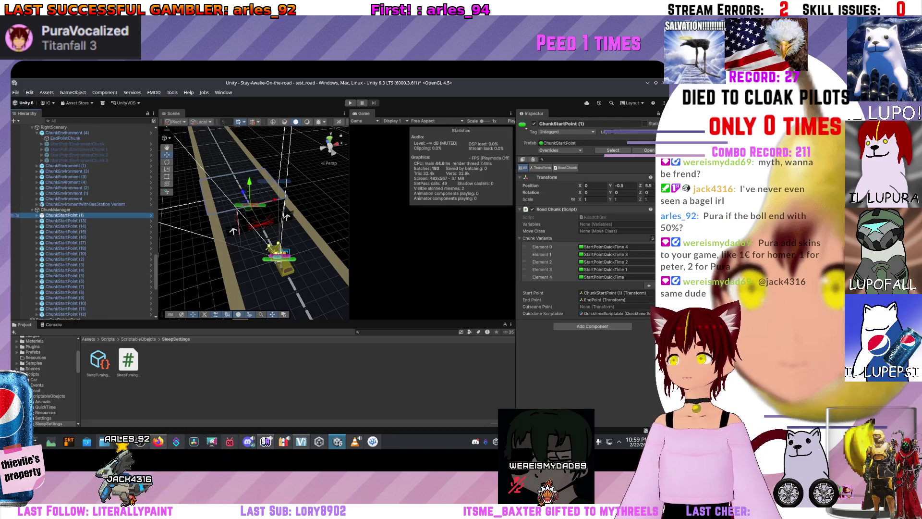
scroll(81, 230, down, 7)
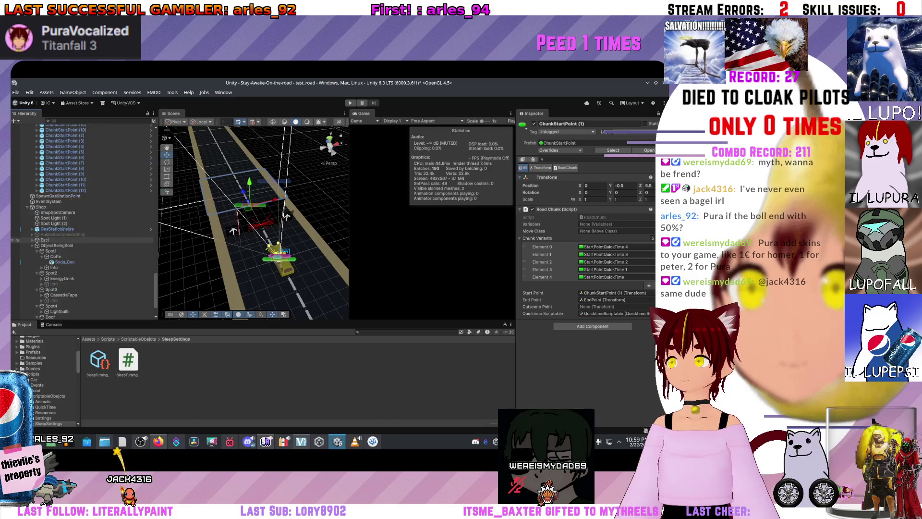
click(19, 201)
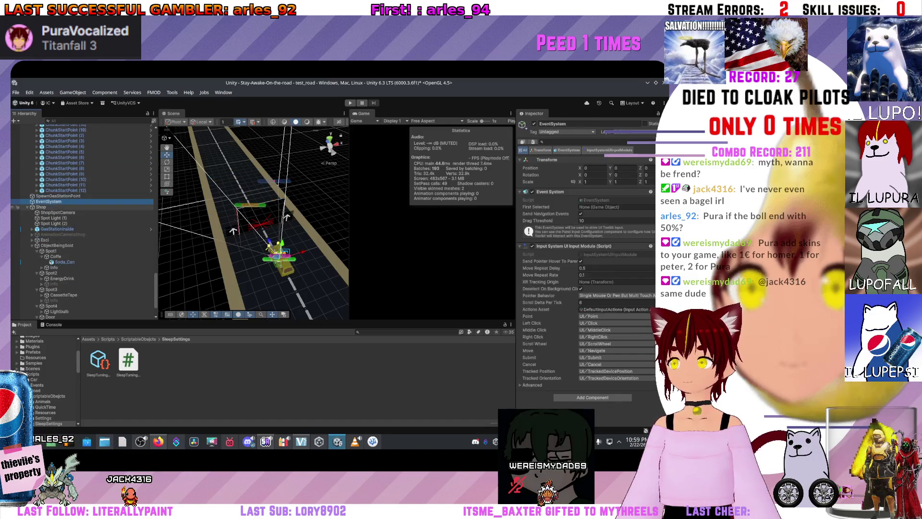
click(57, 228)
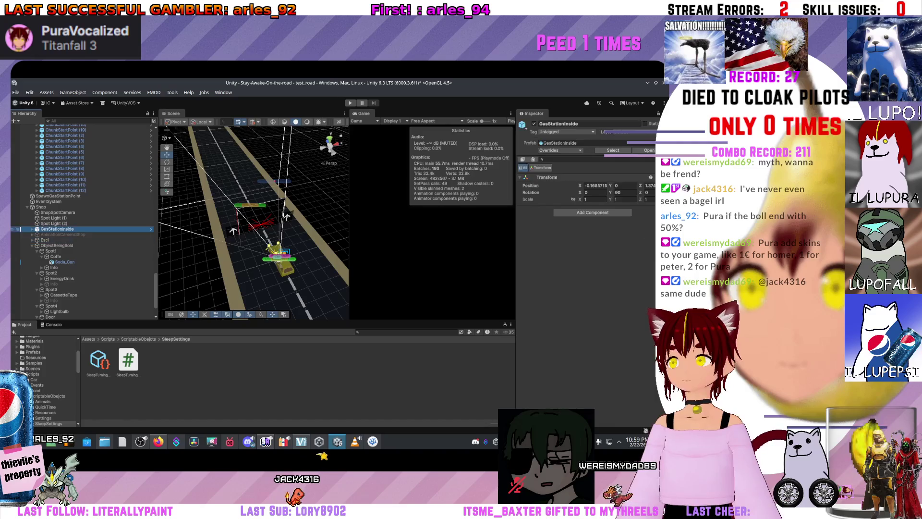
click(63, 235)
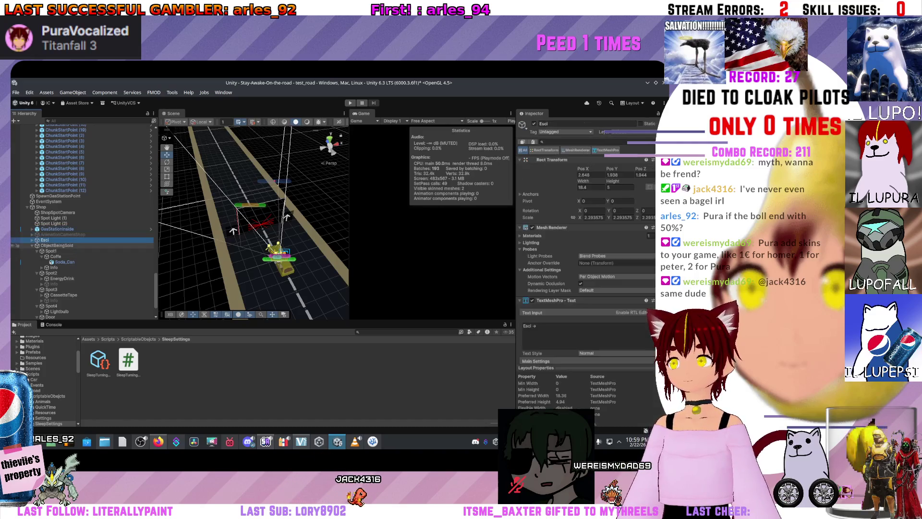
click(57, 245)
click(51, 251)
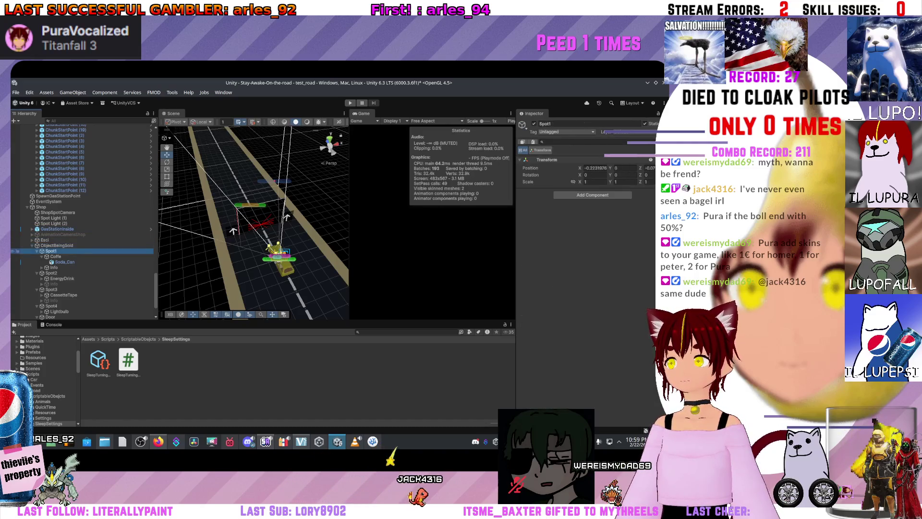
click(56, 257)
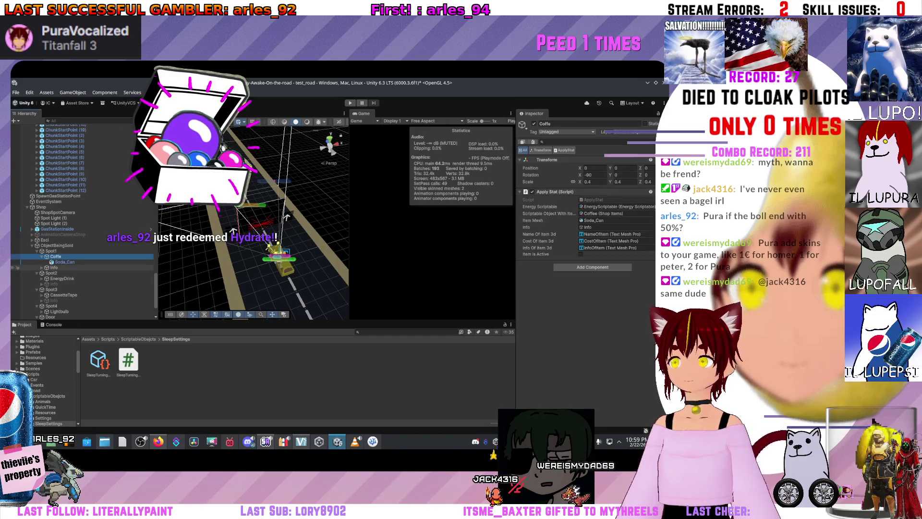
scroll(82, 221, down, 2)
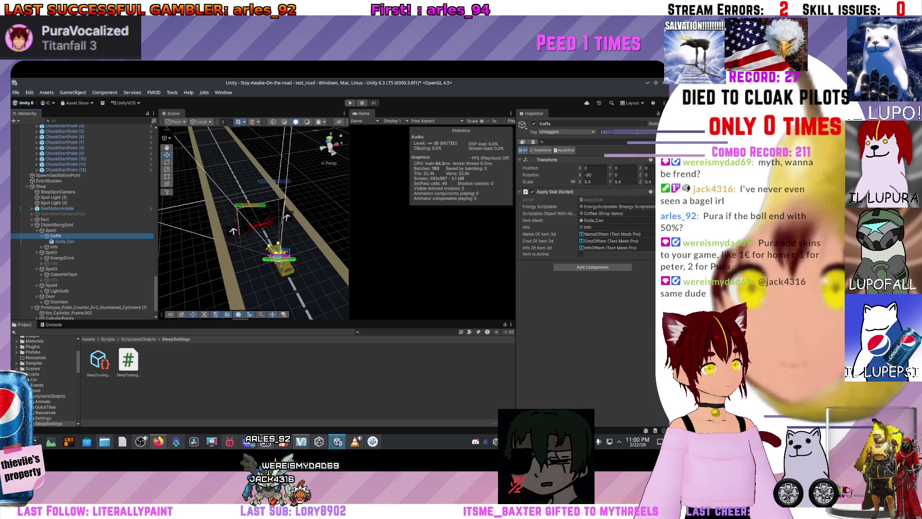
click(52, 252)
click(62, 258)
scroll(61, 264, down, 1)
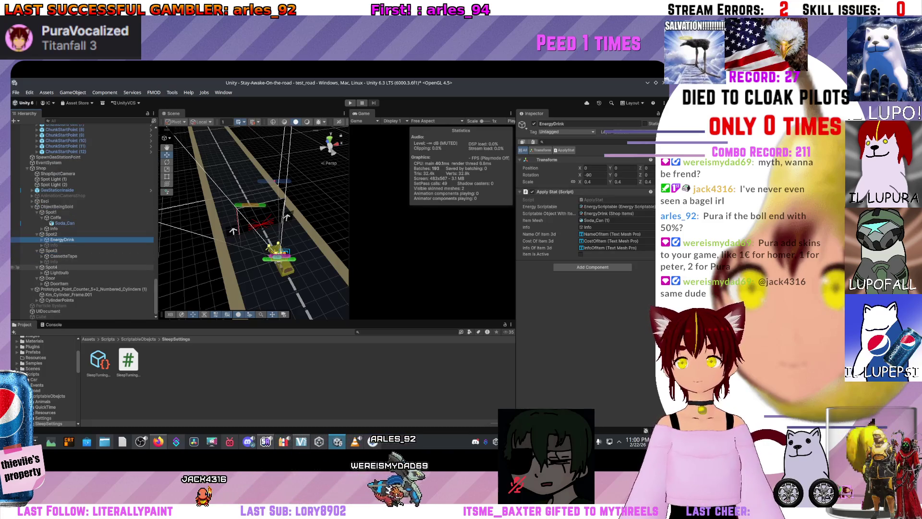
click(92, 289)
click(67, 294)
click(60, 300)
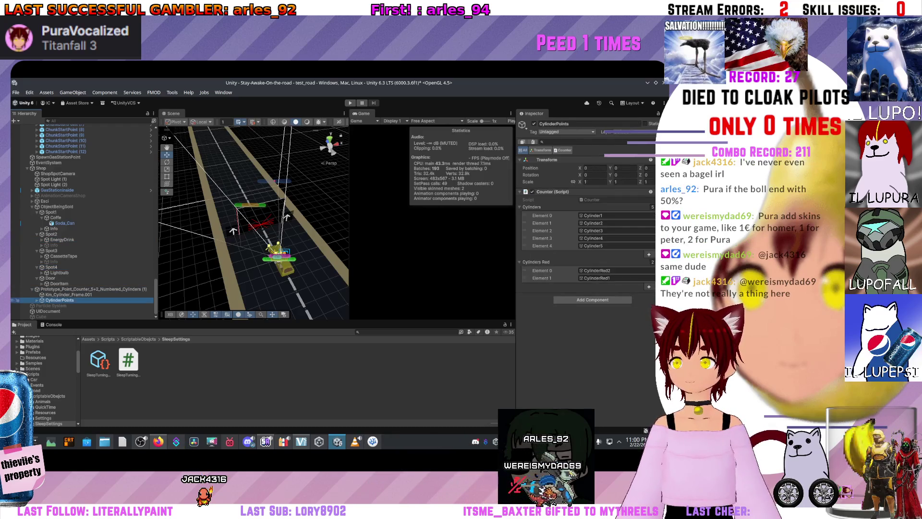
click(48, 311)
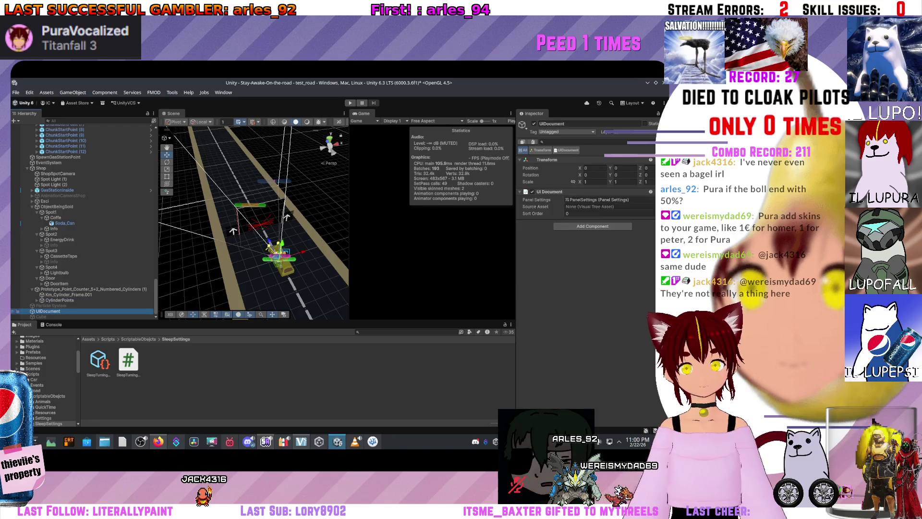
click(37, 300)
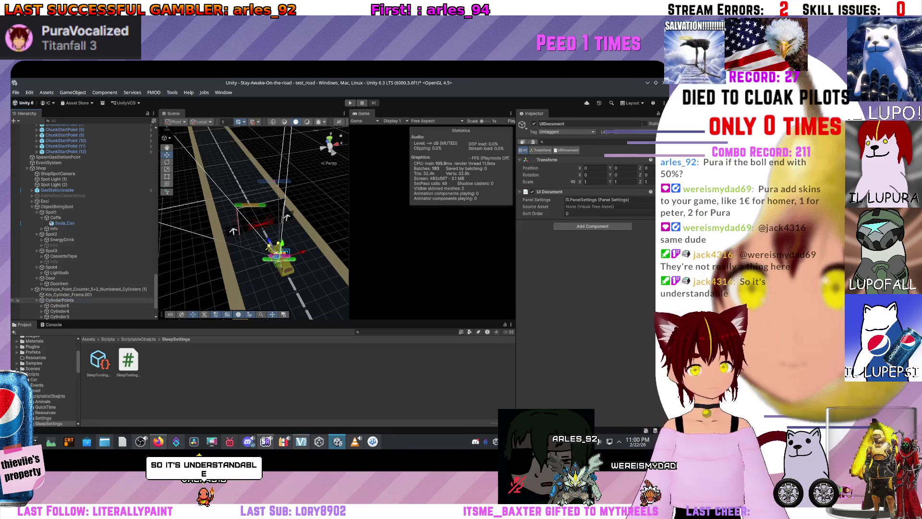
click(54, 300)
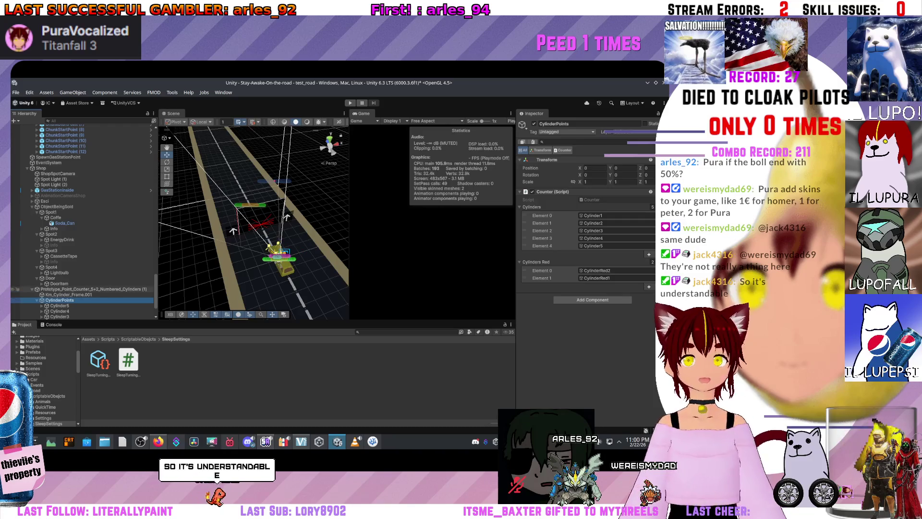
scroll(81, 221, down, 2)
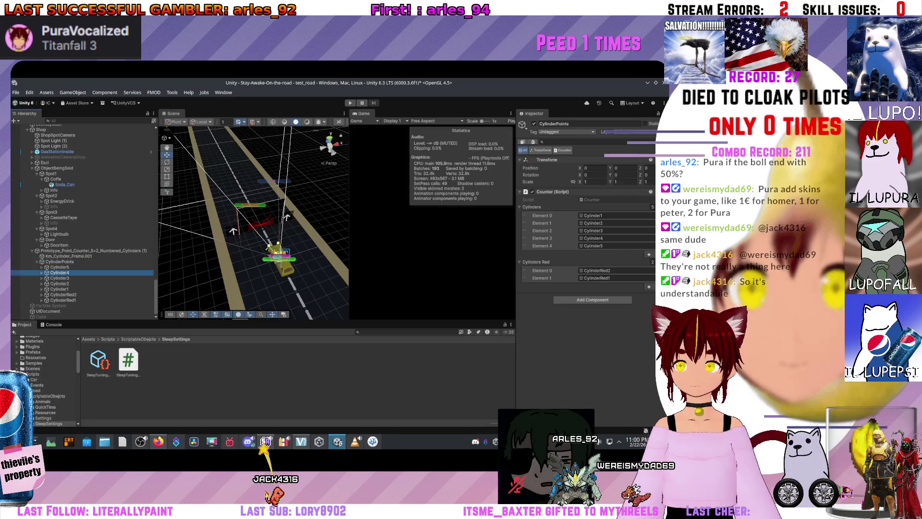
click(59, 267)
scroll(82, 221, up, 10)
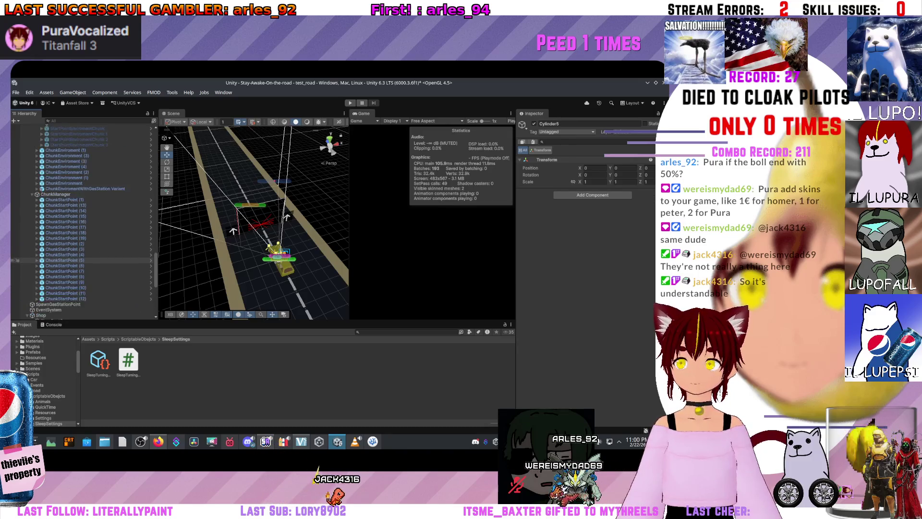
scroll(82, 229, up, 10)
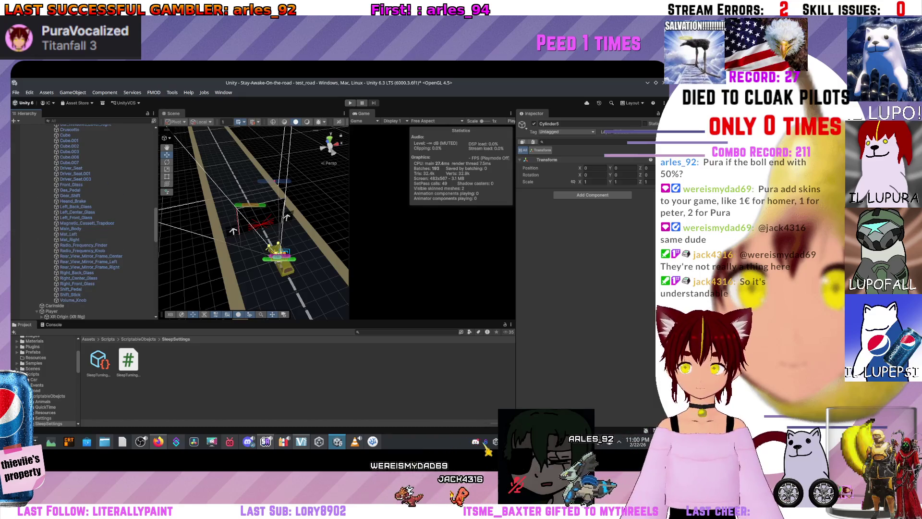
Play the game in a widened game view to the quick time event, then inspect the NullReferenceException
key(ctrl+p)
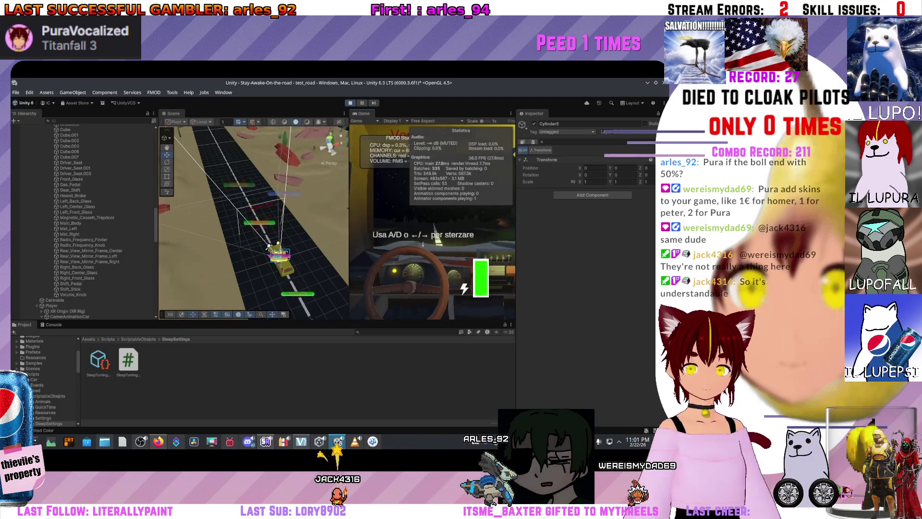
drag(349, 216, 215, 216)
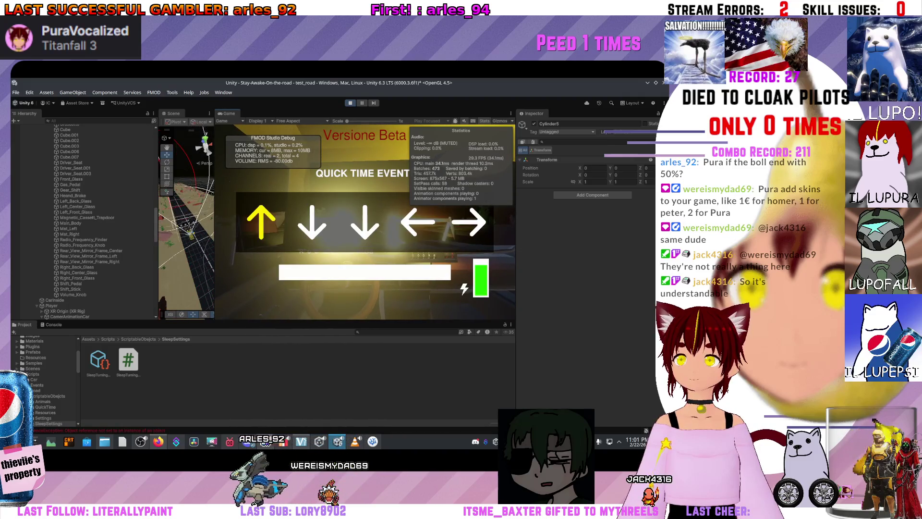
key(ctrl+shift+c)
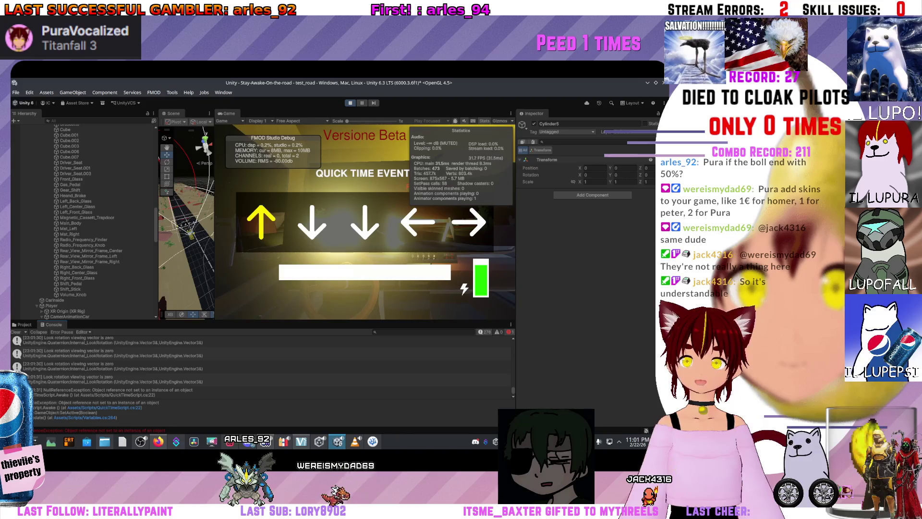
click(113, 392)
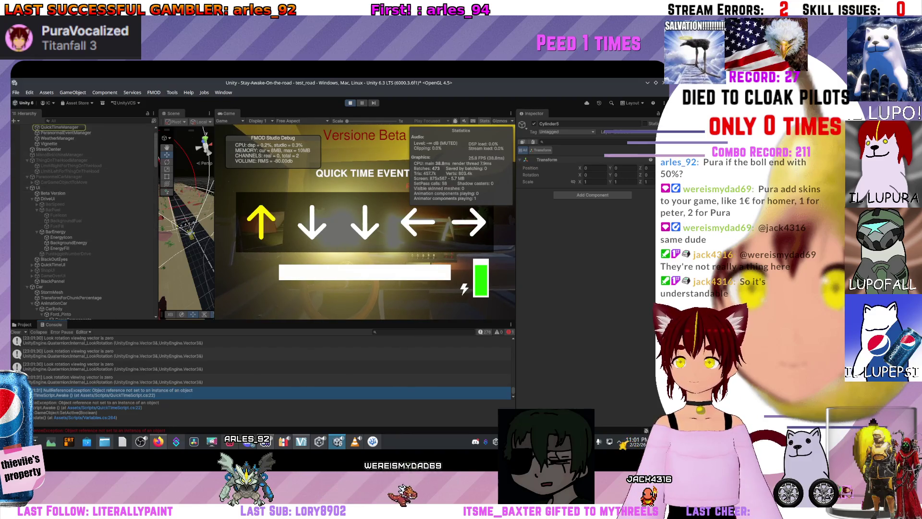
Stop playing, drag QuicktimeScriptable from ScriptableObjects/QuickTime into QuickTimeManager's Quicktime Scriptable field, and replay
click(60, 128)
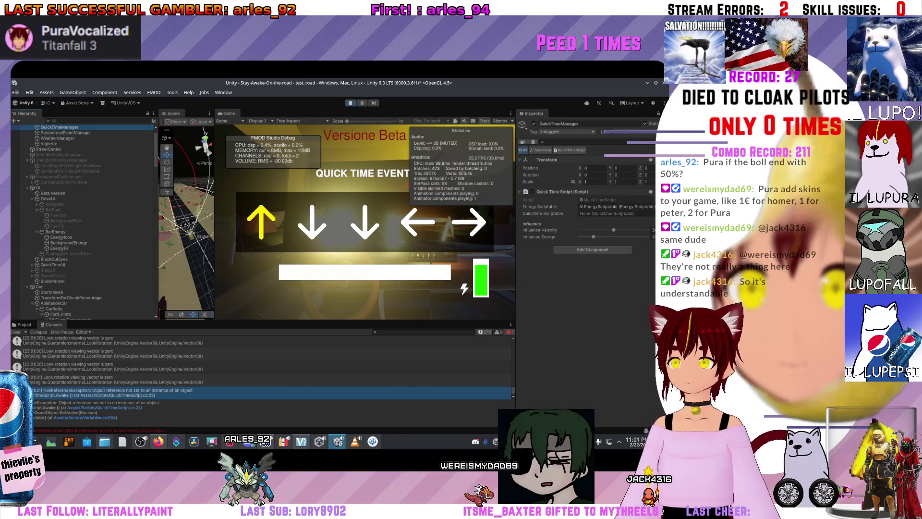
click(24, 325)
key(ctrl+p)
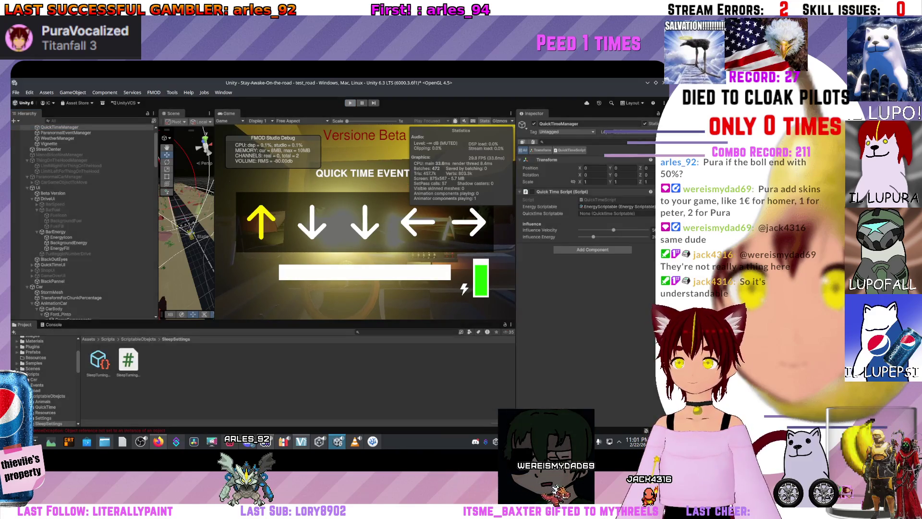
click(49, 396)
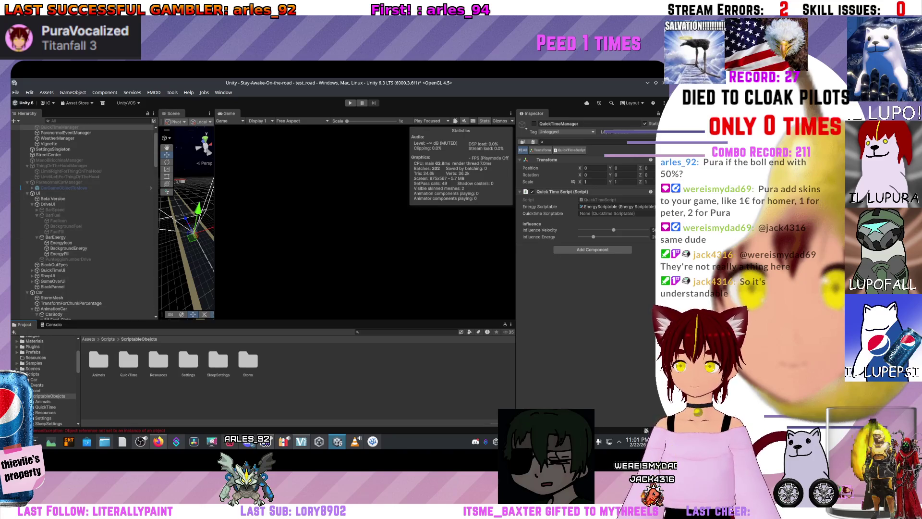
double_click(129, 360)
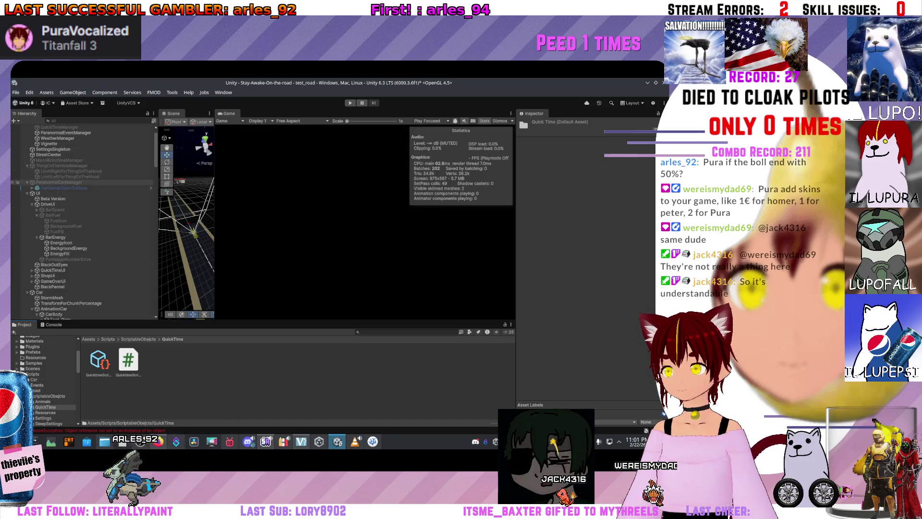
scroll(81, 192, up, 2)
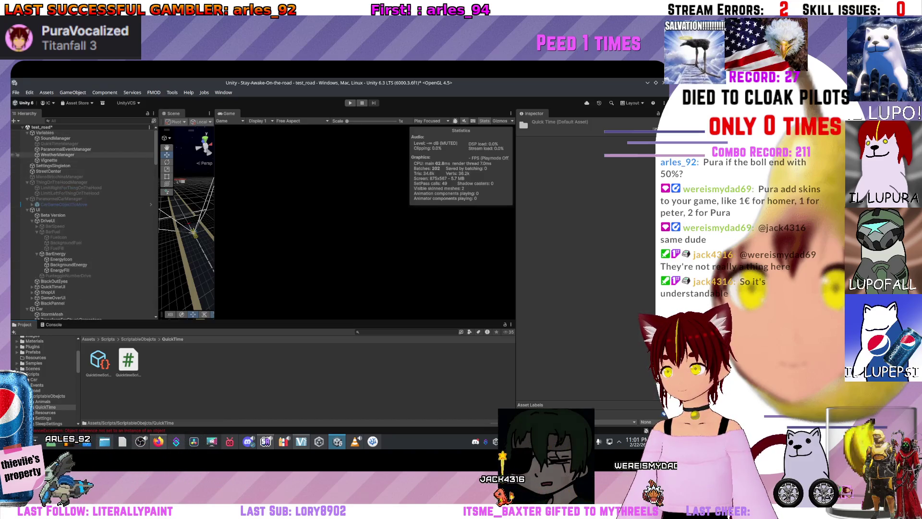
click(59, 143)
drag(98, 363, 557, 216)
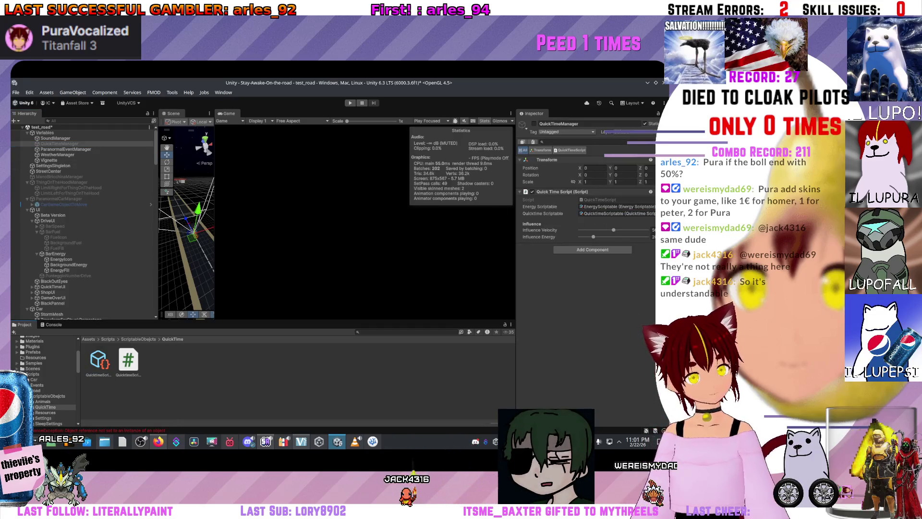
key(ctrl+p)
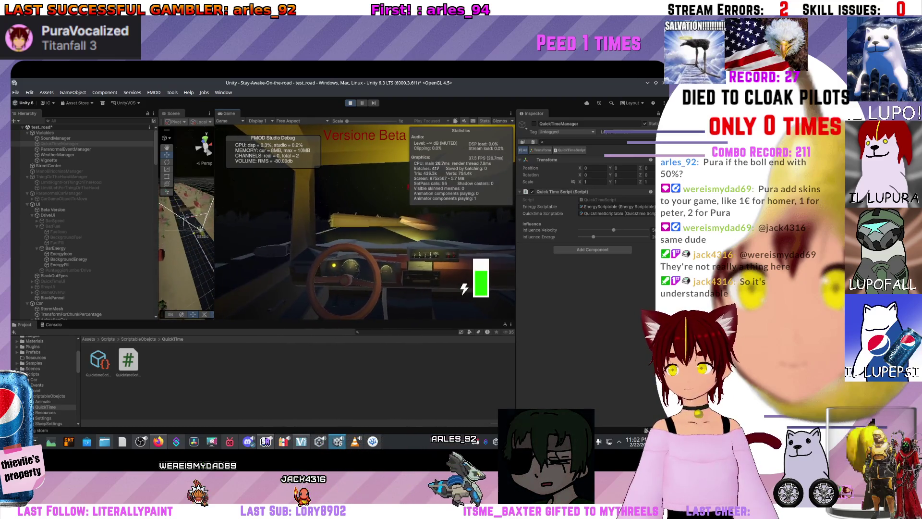
Clear the quick time event with Right, Down, Left, Down, Right, then stop after game over
key(Right)
key(Down)
key(Left)
key(Down)
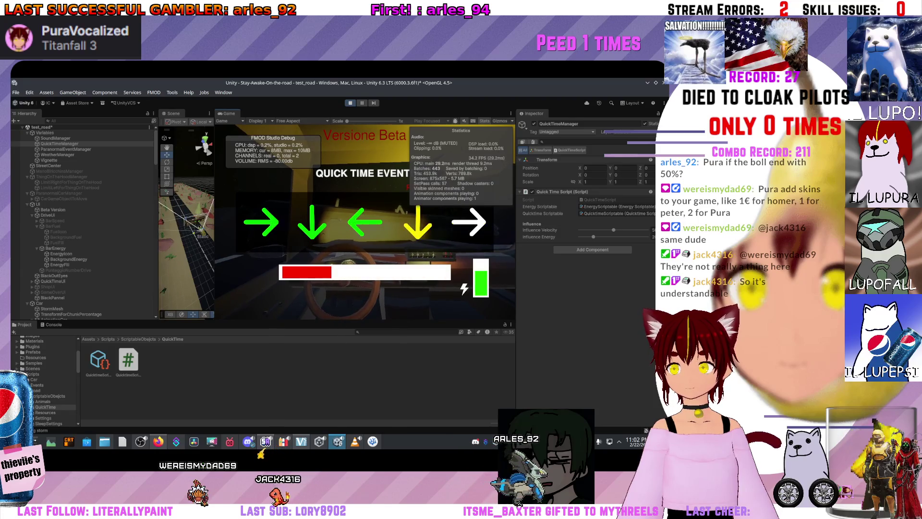
key(Right)
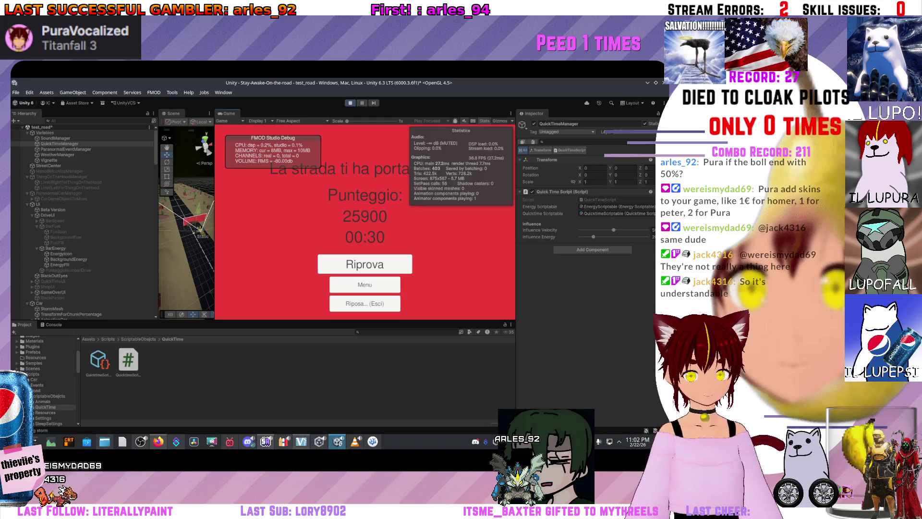
key(ctrl+p)
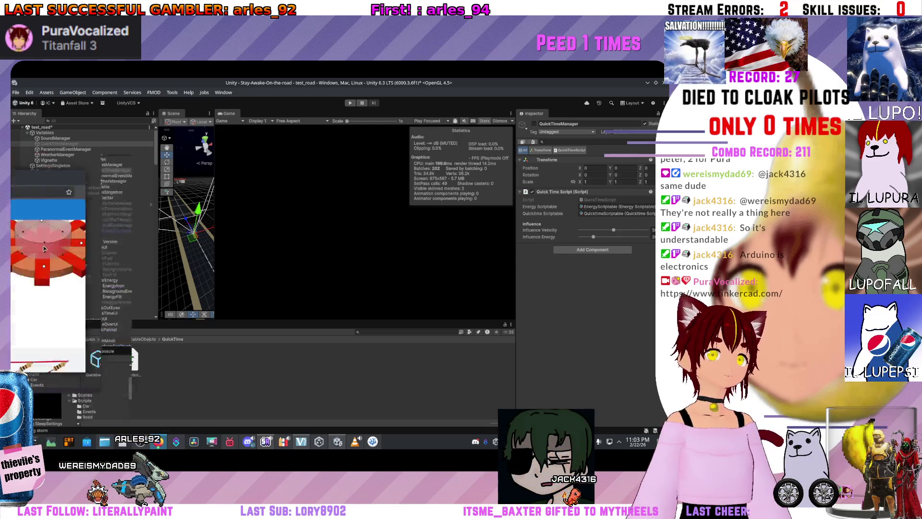
Scroll through the Tinkercad home page and follow the Circuits link
scroll(424, 373, up, 10)
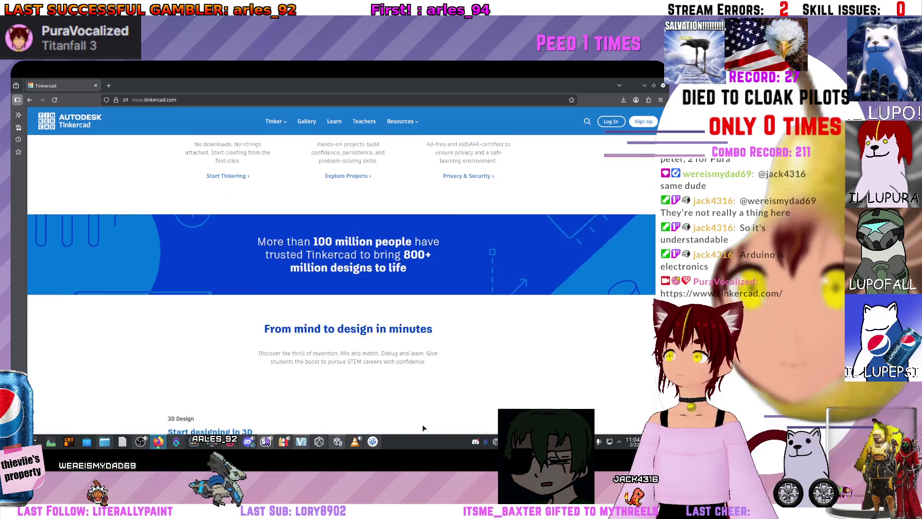
scroll(342, 283, down, 15)
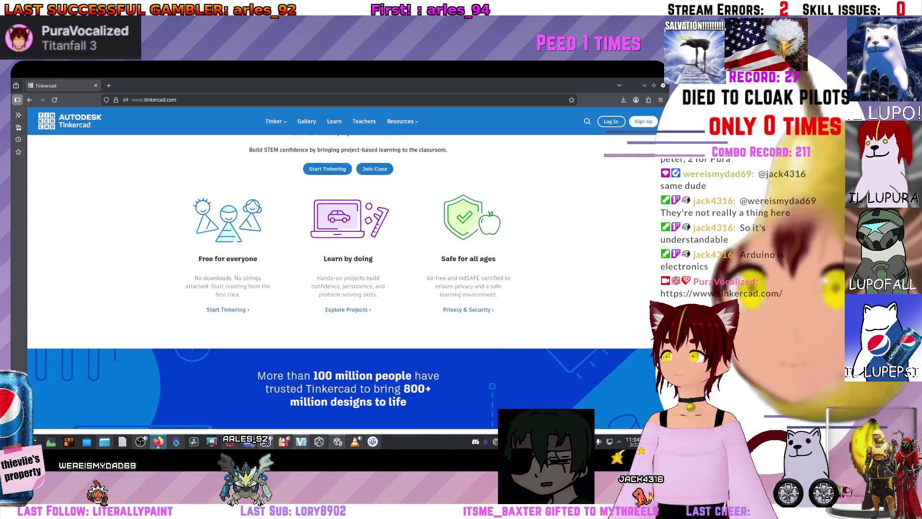
scroll(424, 285, down, 3)
scroll(425, 285, up, 10)
scroll(424, 295, down, 3)
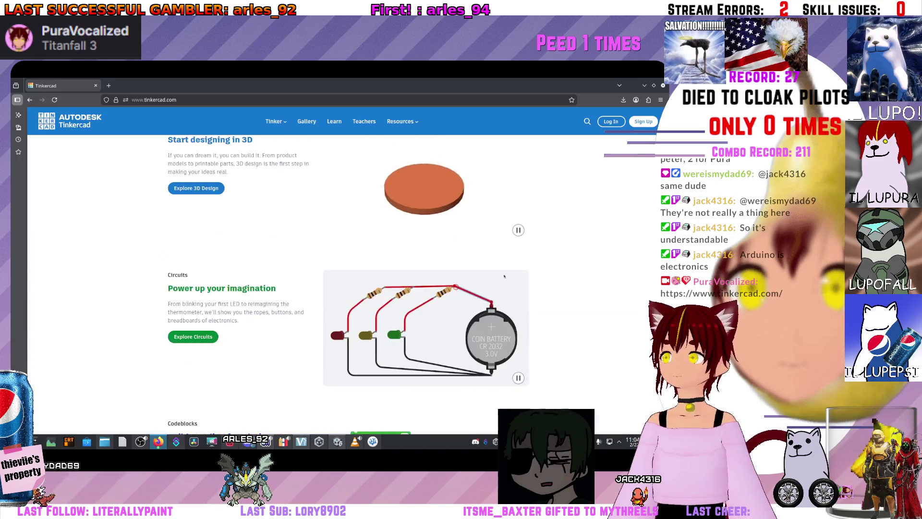
scroll(424, 295, down, 4)
scroll(368, 209, up, 4)
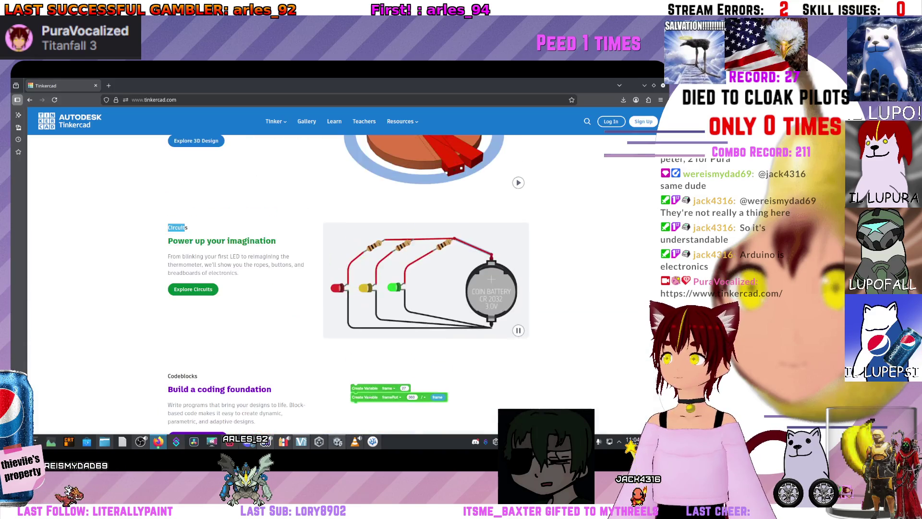
click(193, 289)
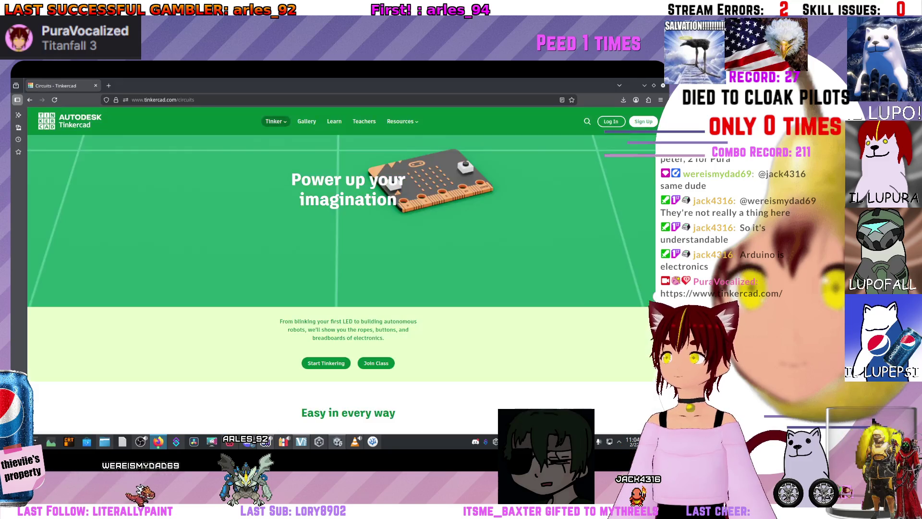
Scroll through the Tinkercad Circuits page to browse its content
scroll(389, 427, down, 10)
scroll(389, 427, up, 5)
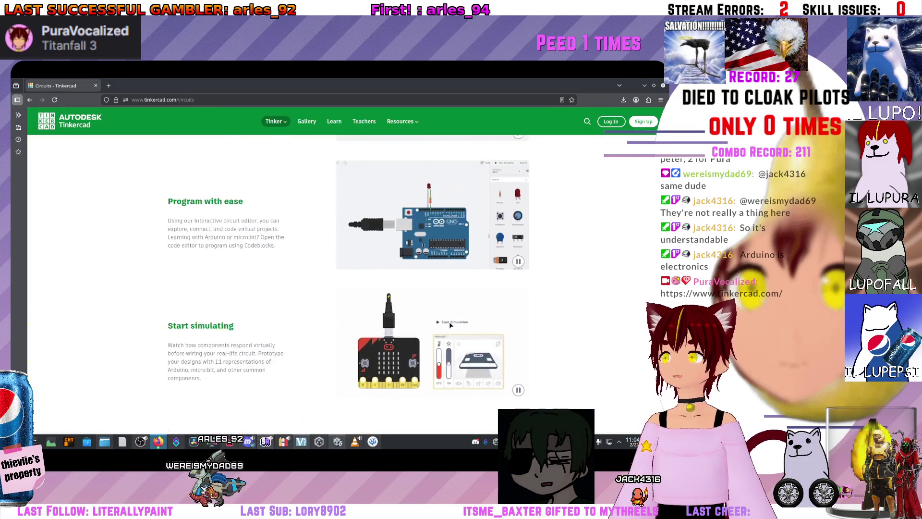
scroll(337, 264, up, 2)
scroll(337, 264, down, 2)
drag(167, 326, 210, 326)
click(389, 428)
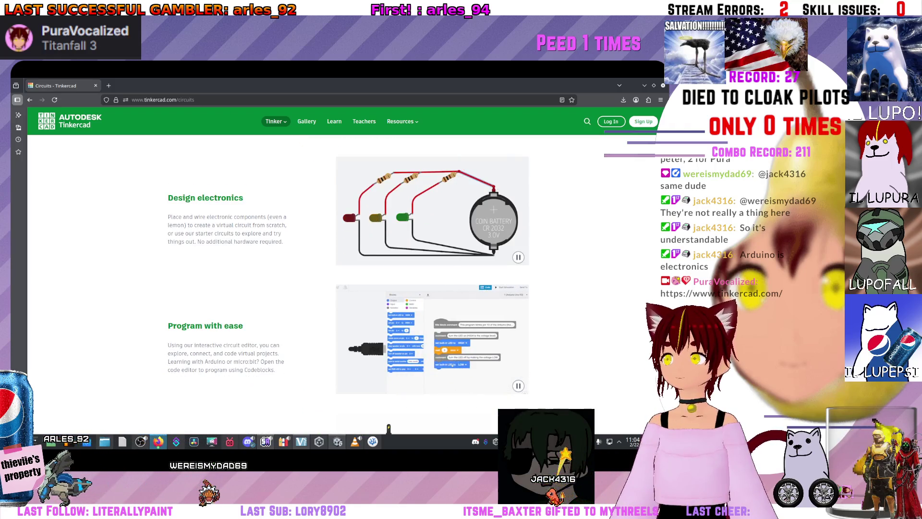
scroll(522, 234, up, 1)
scroll(522, 234, down, 1)
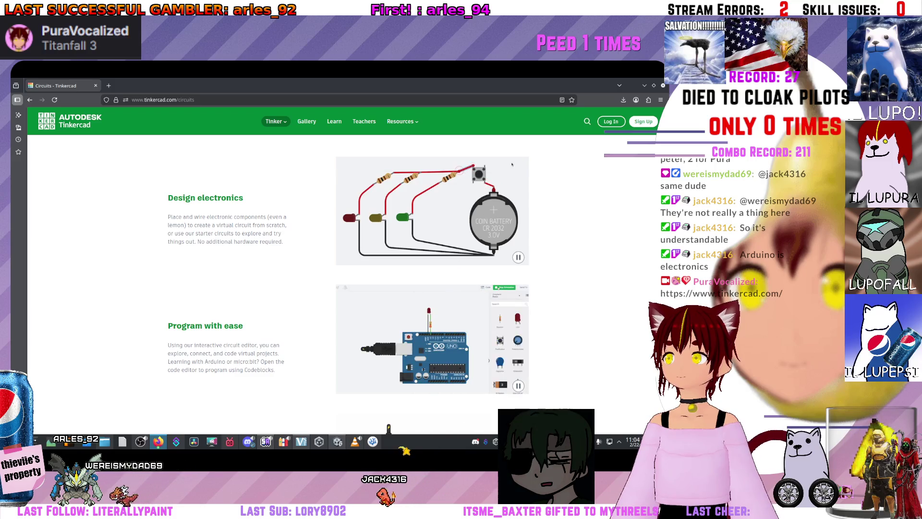
scroll(348, 288, down, 9)
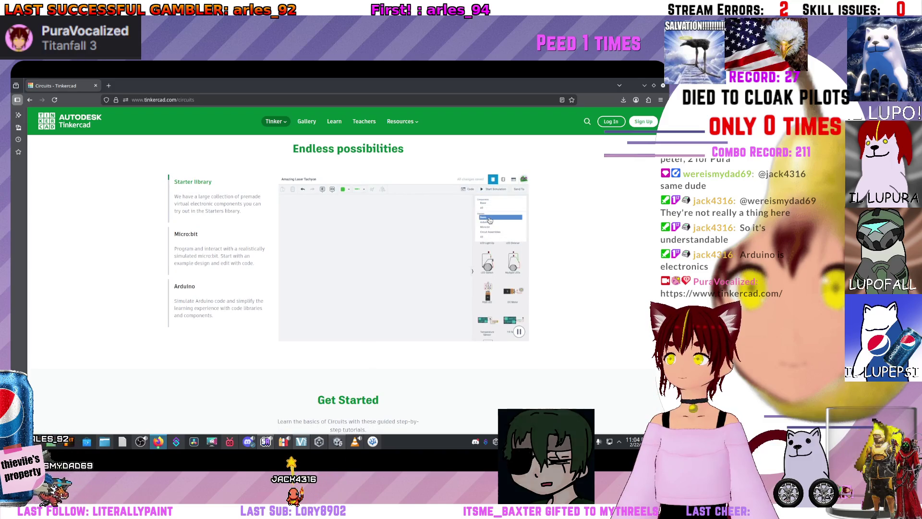
scroll(348, 283, down, 3)
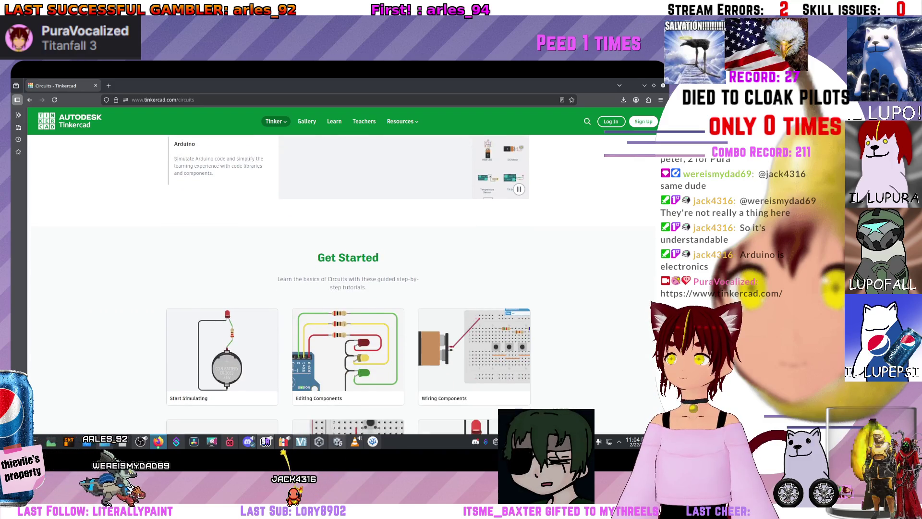
scroll(348, 283, down, 2)
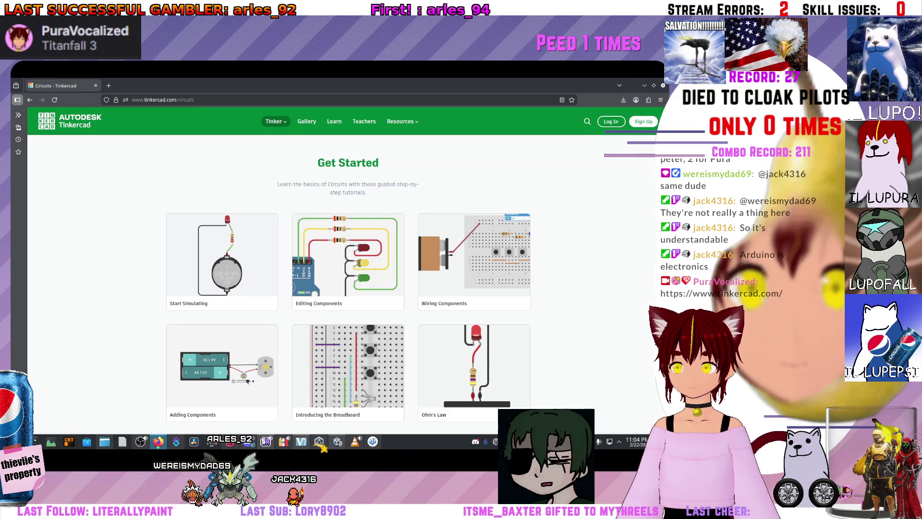
scroll(349, 284, down, 6)
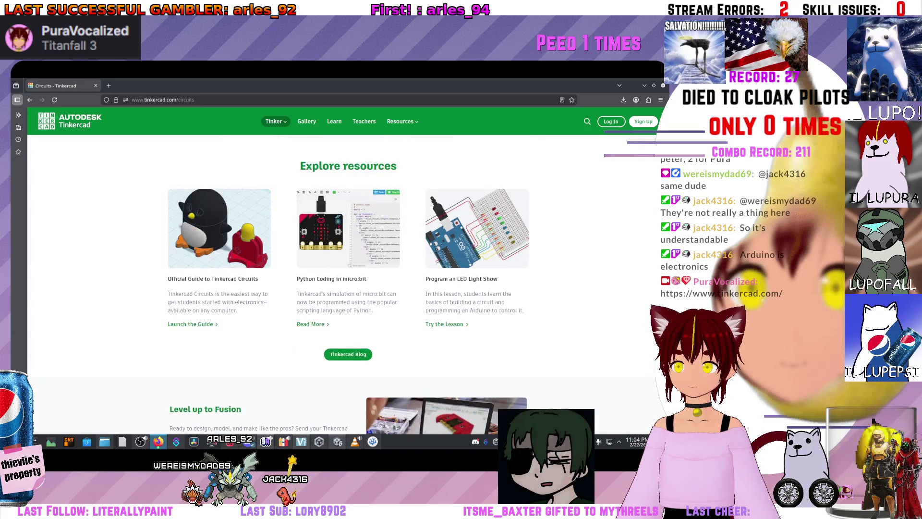
scroll(349, 284, up, 6)
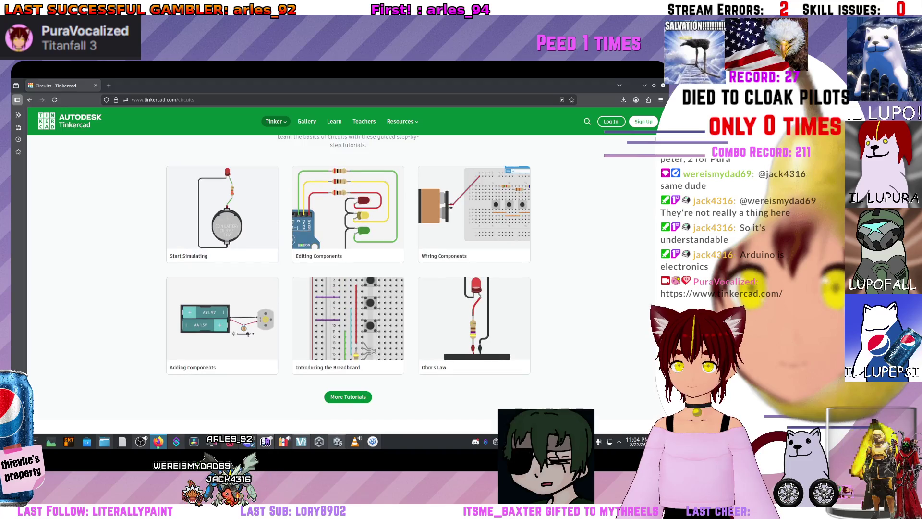
scroll(348, 284, up, 1)
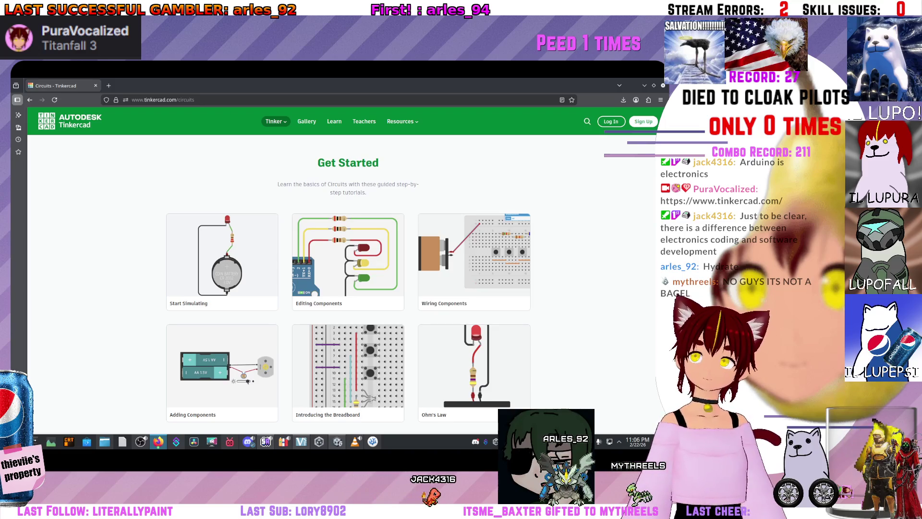
Search Google for 'head or tails' from a fresh tab
key(ctrl+w)
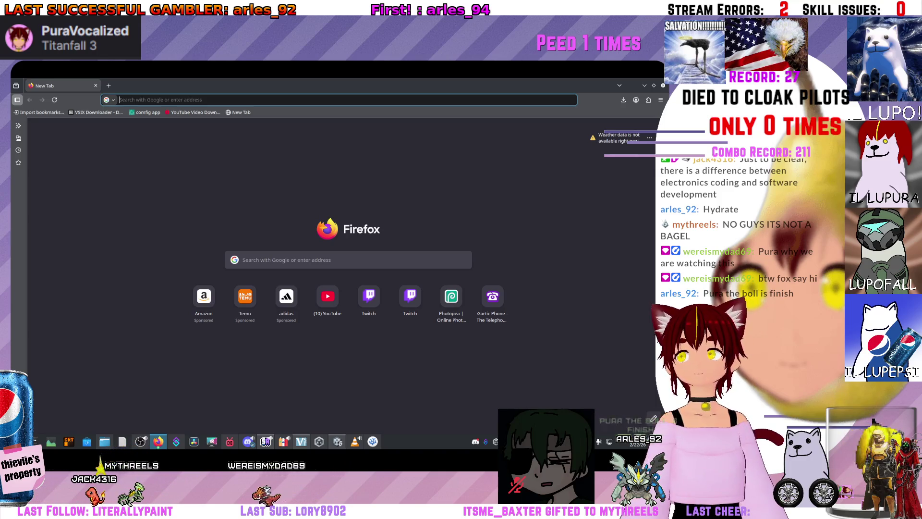
text(head or tails)
key(Return)
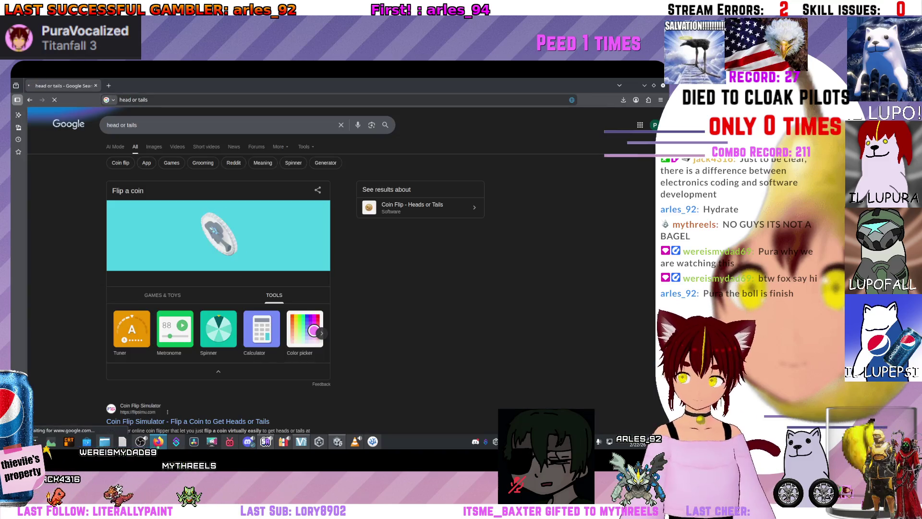